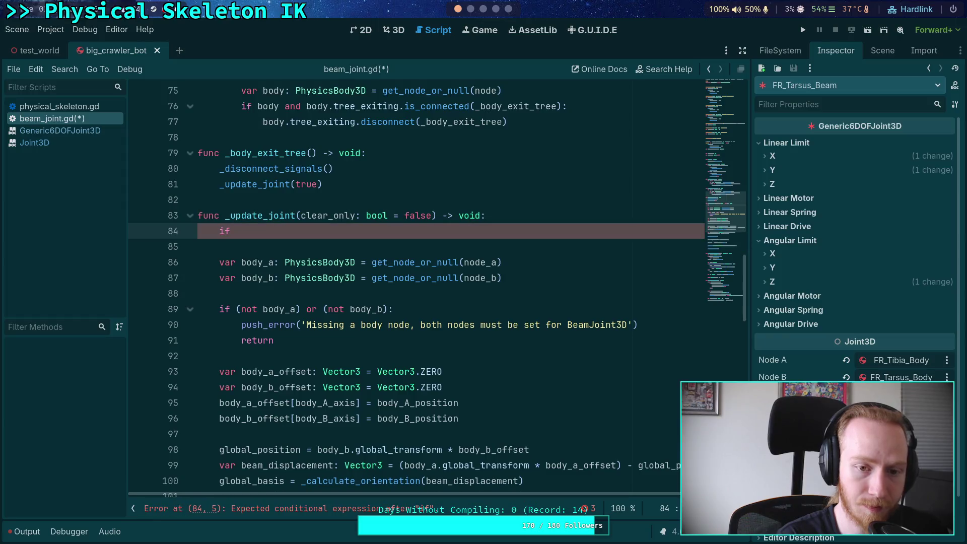
Write the clear-branch condition 'if clear_only or !is_inside_tree():' in _update_joint.
{"action": "type", "text": "clear"}
{"action": "key", "text": "Return"}
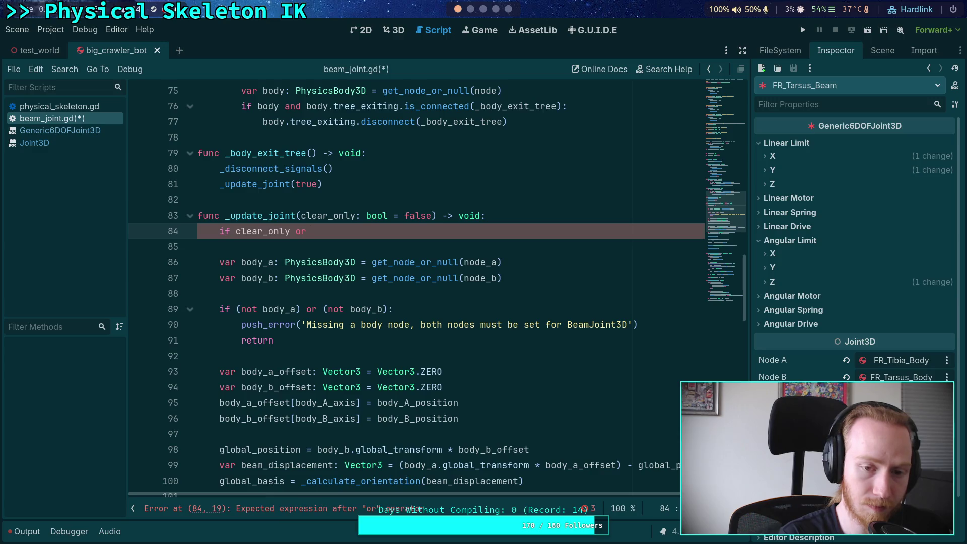
{"action": "type", "text": "is_in"}
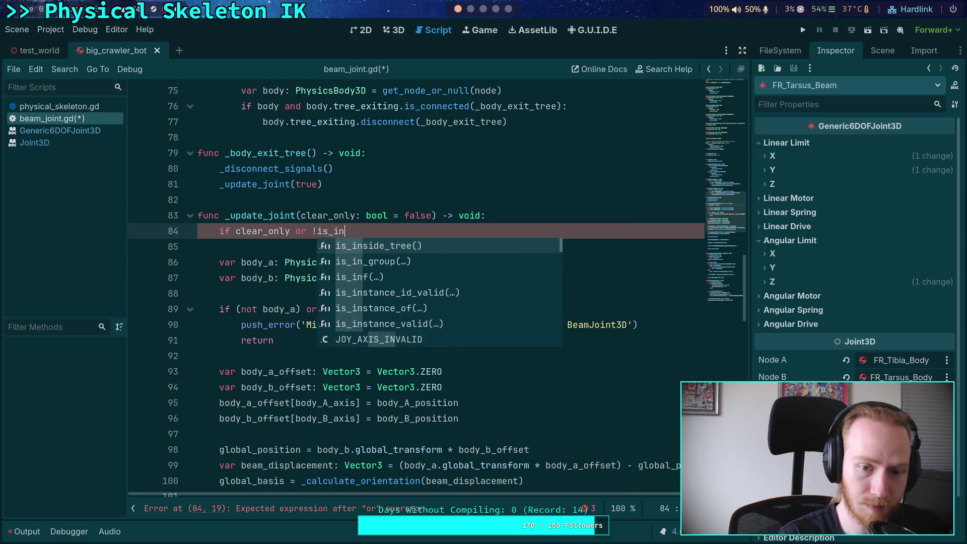
{"action": "key", "text": "Return"}
{"action": "type", "text": ":"}
{"action": "key", "text": "Return"}
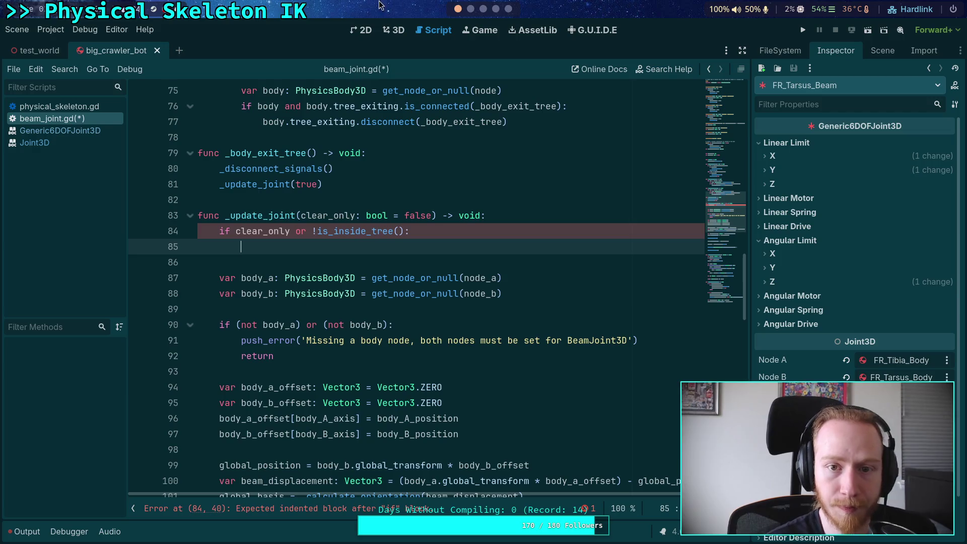
{"action": "left_click", "coordinate": [468, 9]}
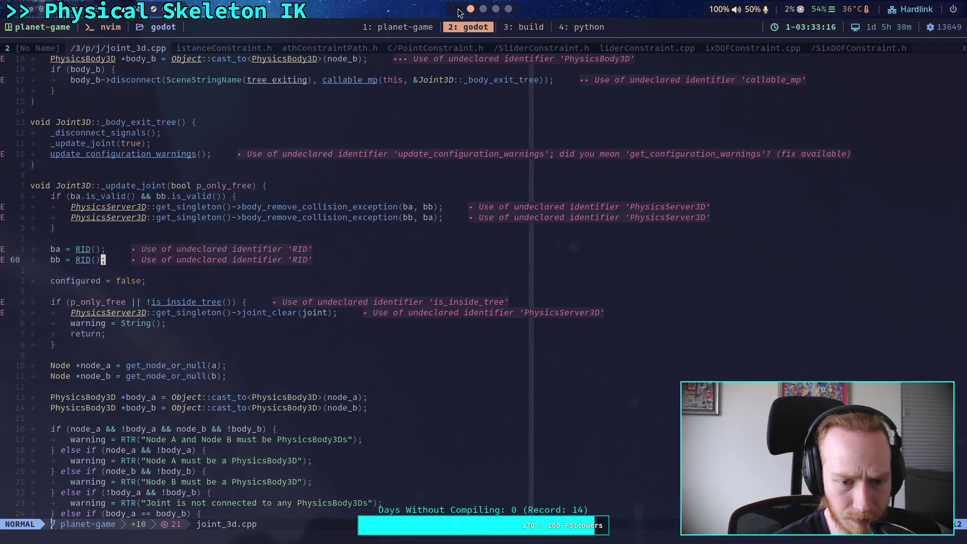
{"action": "left_click", "coordinate": [460, 12]}
Add 'PhysicsServer3D.joint_clear(distance_rid)' inside the branch and compare it with joint_3d.cpp.
{"action": "type", "text": "Physic"}
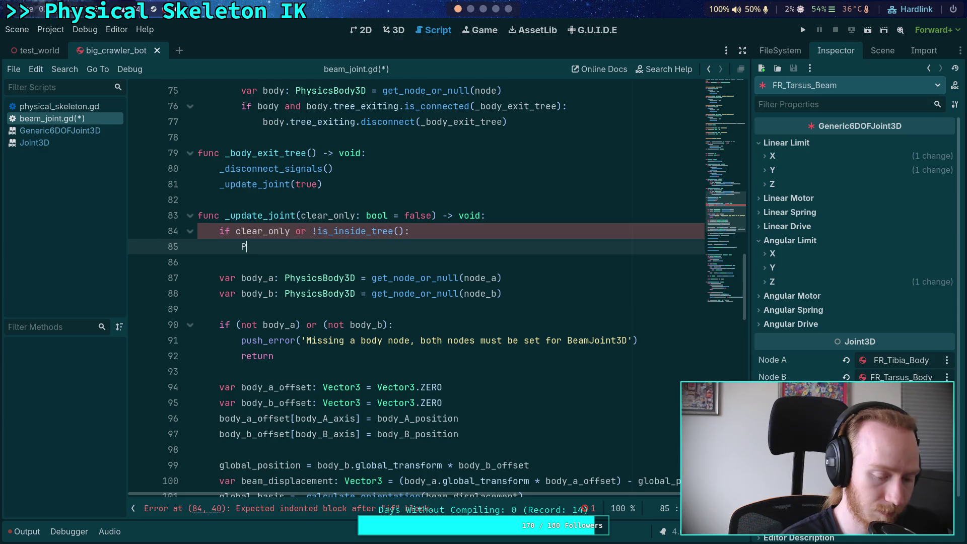
{"action": "type", "text": "sSer"}
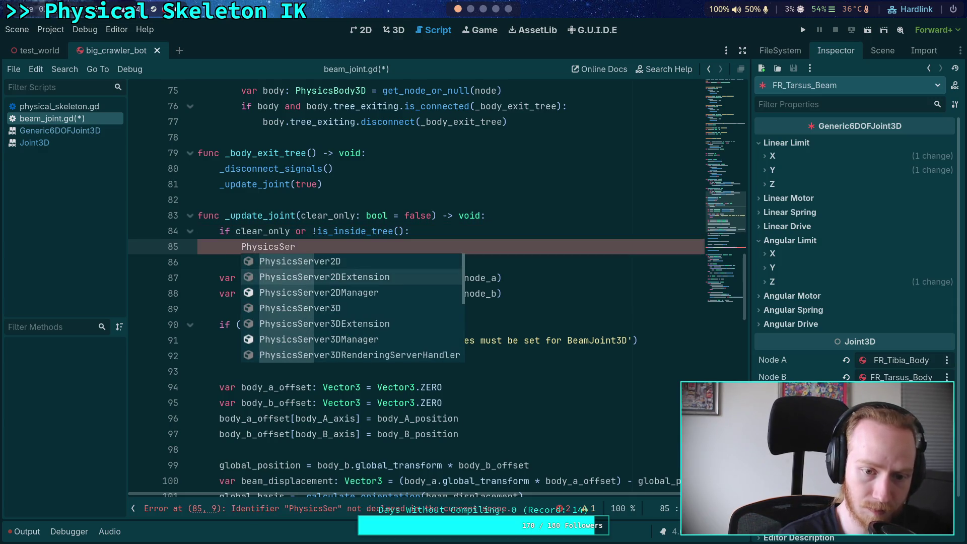
{"action": "key", "text": "Return"}
{"action": "type", "text": ".lea"}
{"action": "key", "text": "BackSpace"}
{"action": "key", "text": "BackSpace"}
{"action": "key", "text": "BackSpace"}
{"action": "type", "text": "clear"}
{"action": "key", "text": "Down"}
{"action": "key", "text": "Down"}
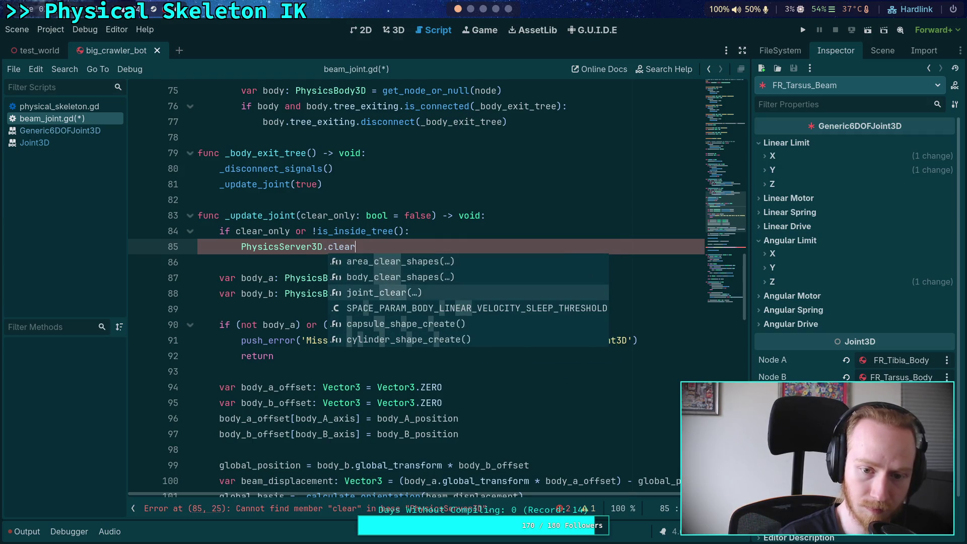
{"action": "key", "text": "Return"}
{"action": "type", "text": "dist"}
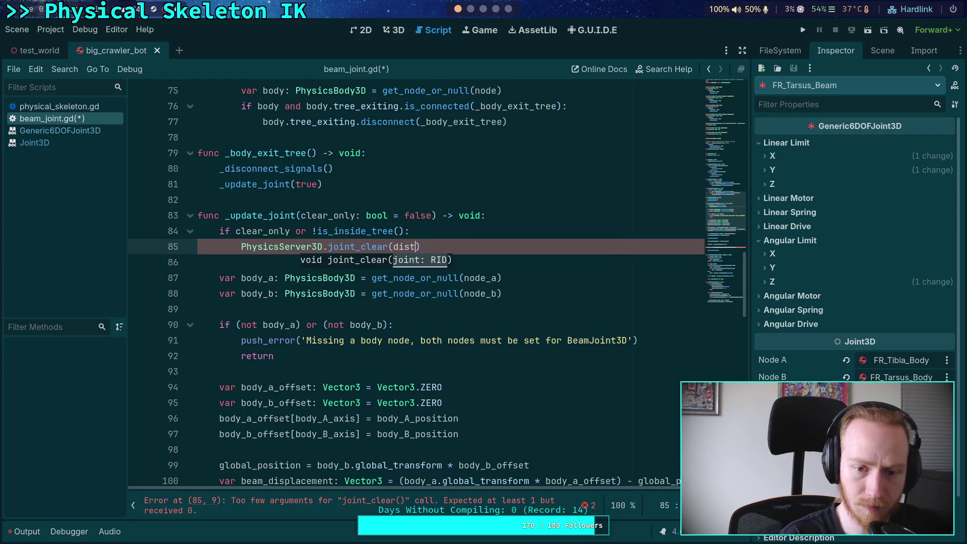
{"action": "key", "text": "Return"}
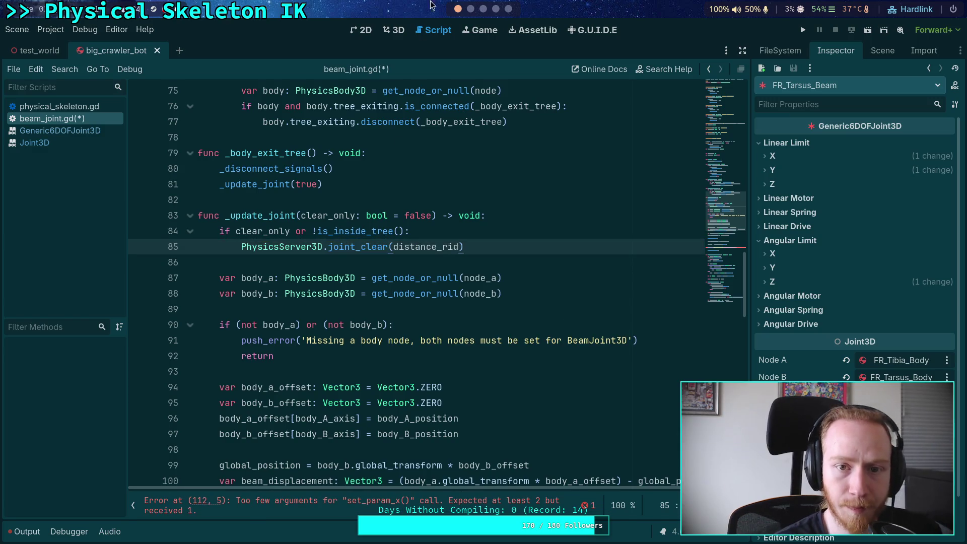
{"action": "left_click", "coordinate": [470, 9]}
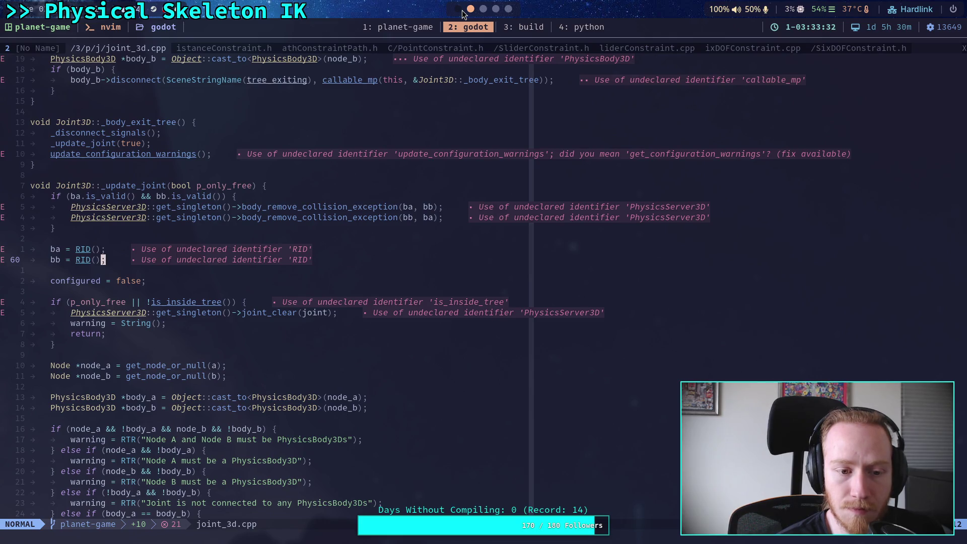
{"action": "left_click", "coordinate": [458, 9]}
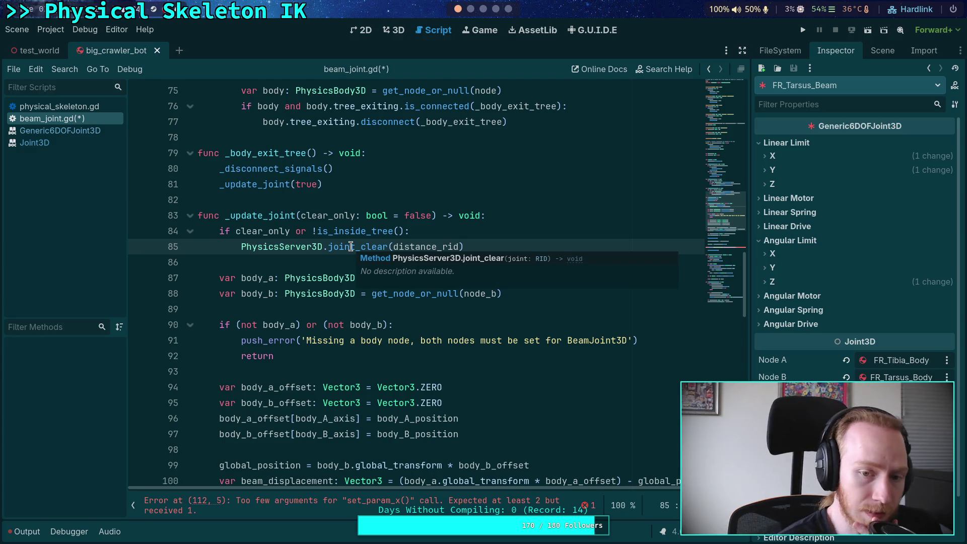
{"action": "left_click", "coordinate": [471, 10]}
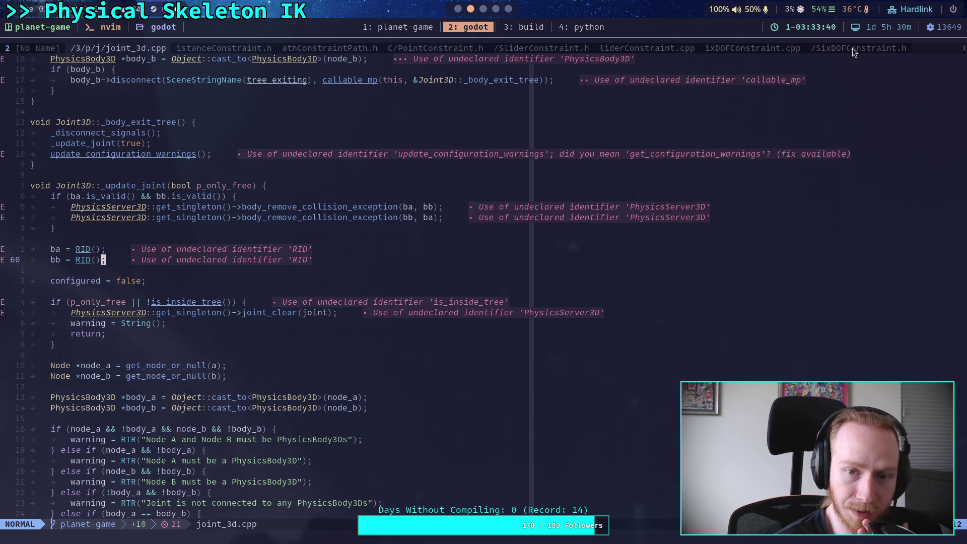
Open GearConstraint.cpp from the project's constraint files.
{"action": "key", "text": "space"}
{"action": "key", "text": "e"}
{"action": "key", "text": "Return"}
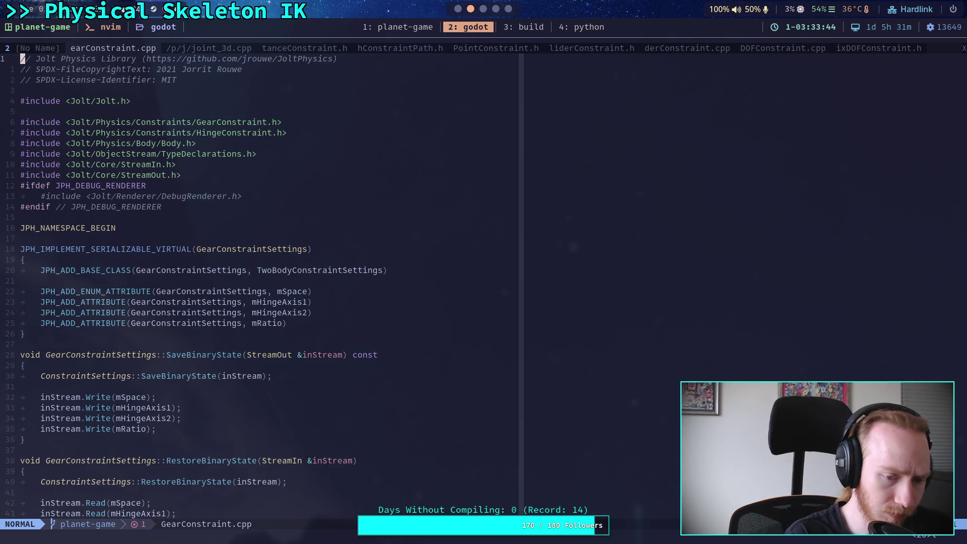
Find and open physics_server_3d.cpp, then search it for joint_clear.
{"action": "key", "text": "space"}
{"action": "key", "text": "f"}
{"action": "key", "text": "f"}
{"action": "type", "text": "jolt_physis"}
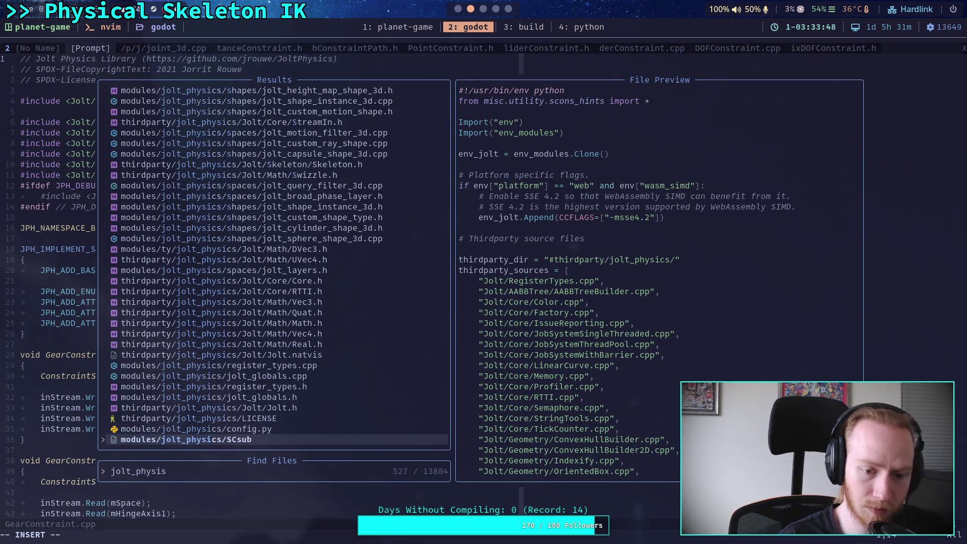
{"action": "key", "text": "Up"}
{"action": "key", "text": "Up"}
{"action": "key", "text": "Up"}
{"action": "key", "text": "Up"}
{"action": "key", "text": "Up"}
{"action": "key", "text": "Up"}
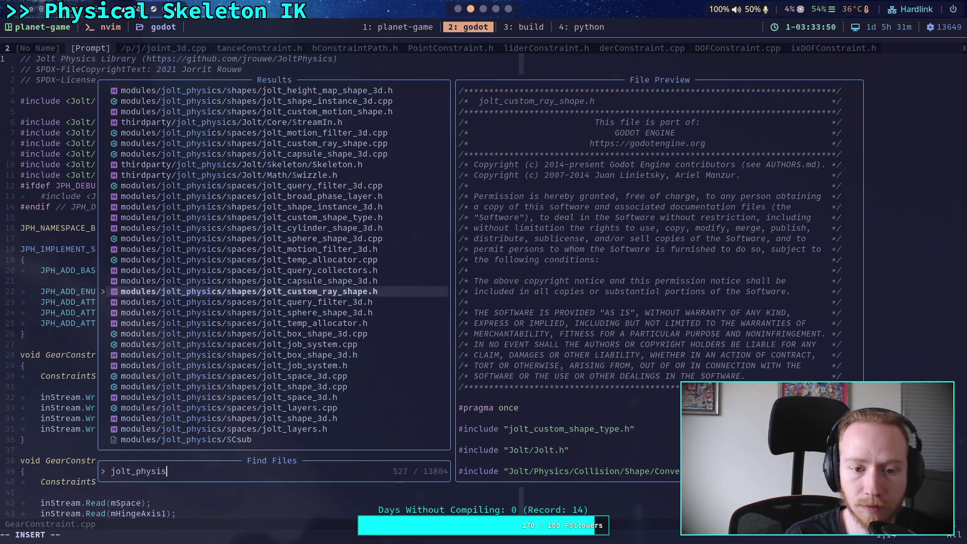
{"action": "key", "text": "BackSpace"}
{"action": "key", "text": "BackSpace"}
{"action": "key", "text": "BackSpace"}
{"action": "type", "text": "y"}
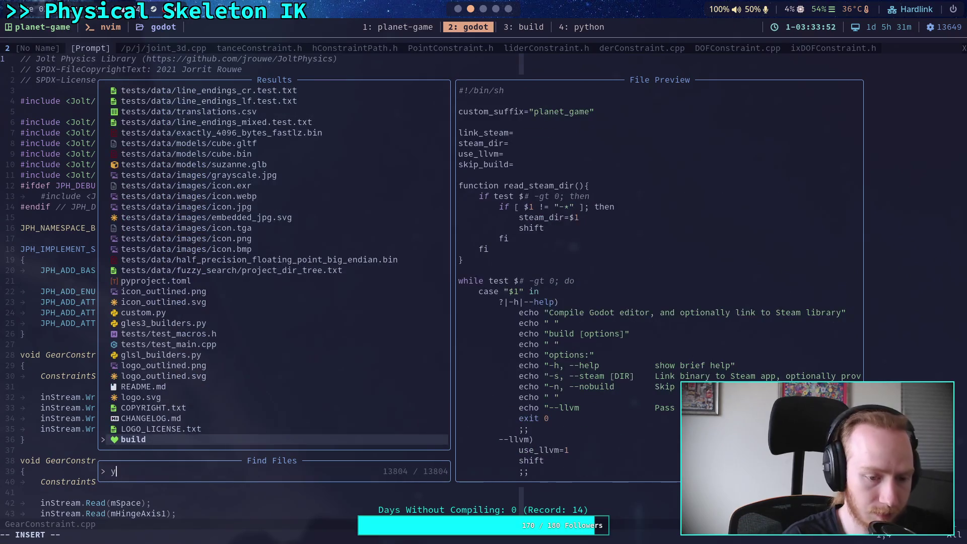
{"action": "key", "text": "BackSpace"}
{"action": "type", "text": "phys"}
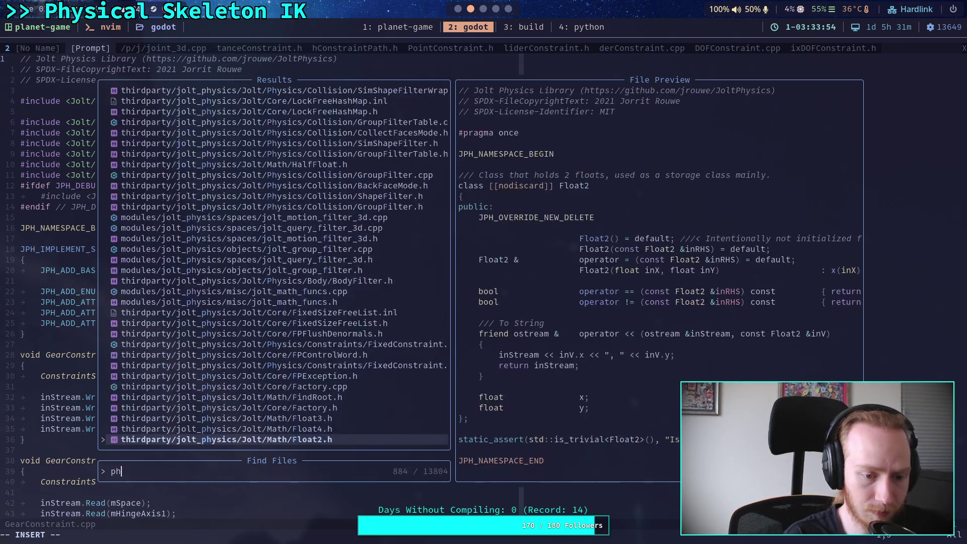
{"action": "type", "text": "ics"}
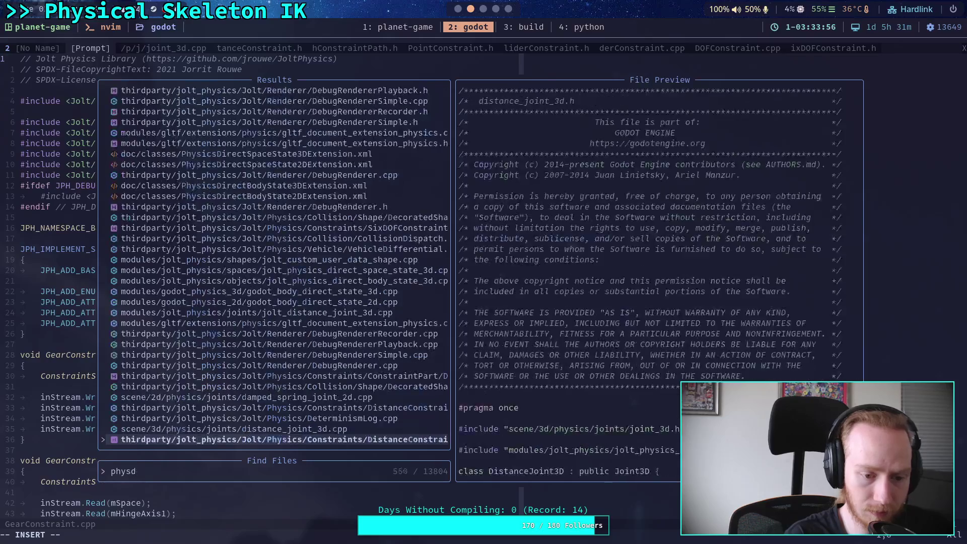
{"action": "type", "text": "_selr"}
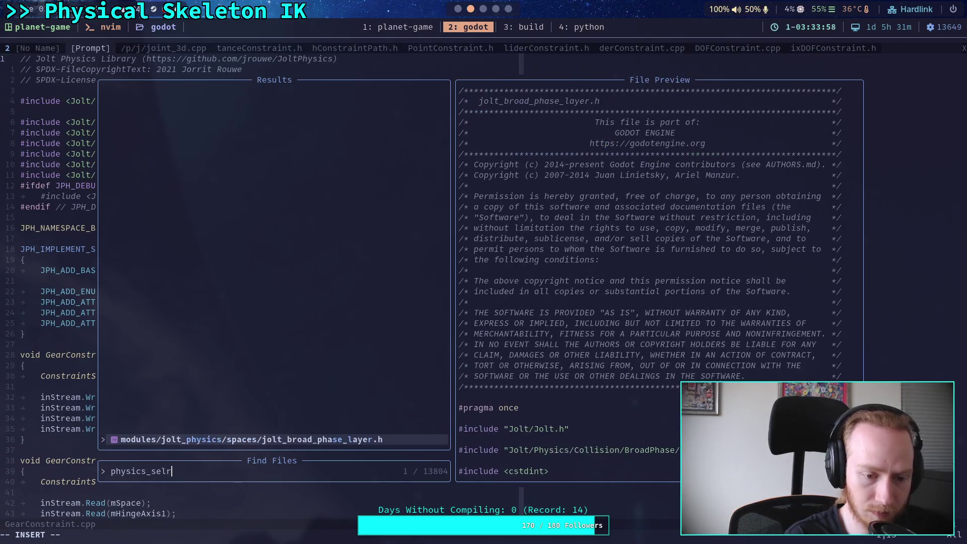
{"action": "key", "text": "BackSpace"}
{"action": "key", "text": "BackSpace"}
{"action": "type", "text": "erver"}
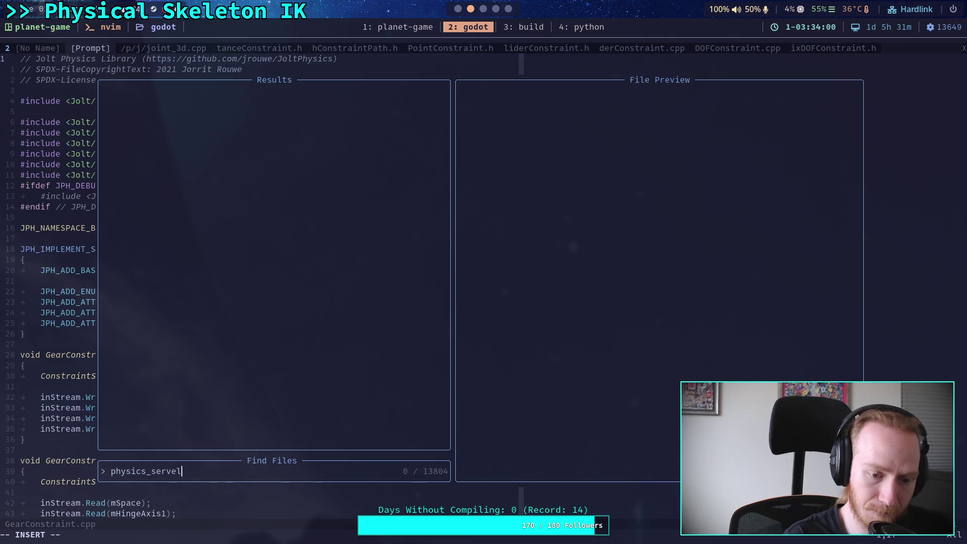
{"action": "key", "text": "Up"}
{"action": "key", "text": "Up"}
{"action": "key", "text": "Up"}
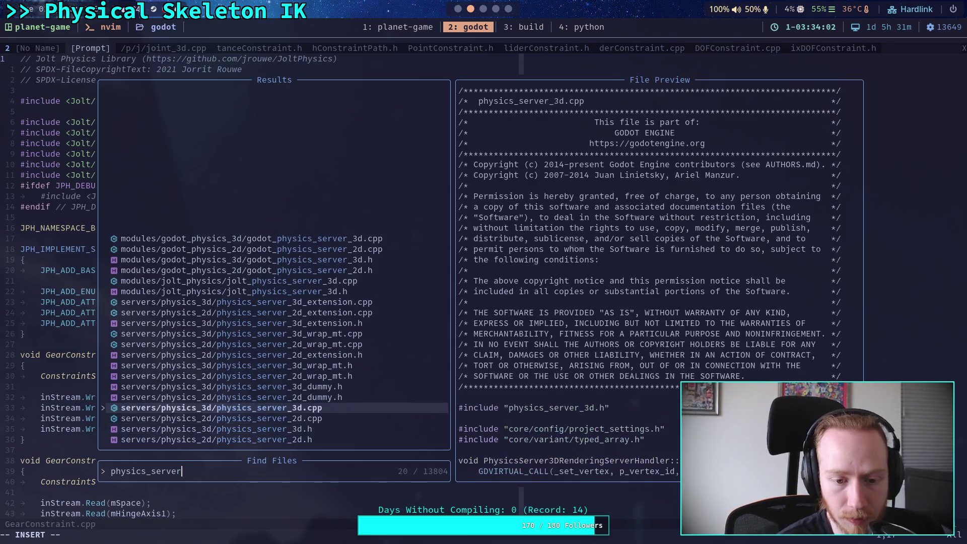
{"action": "key", "text": "Return"}
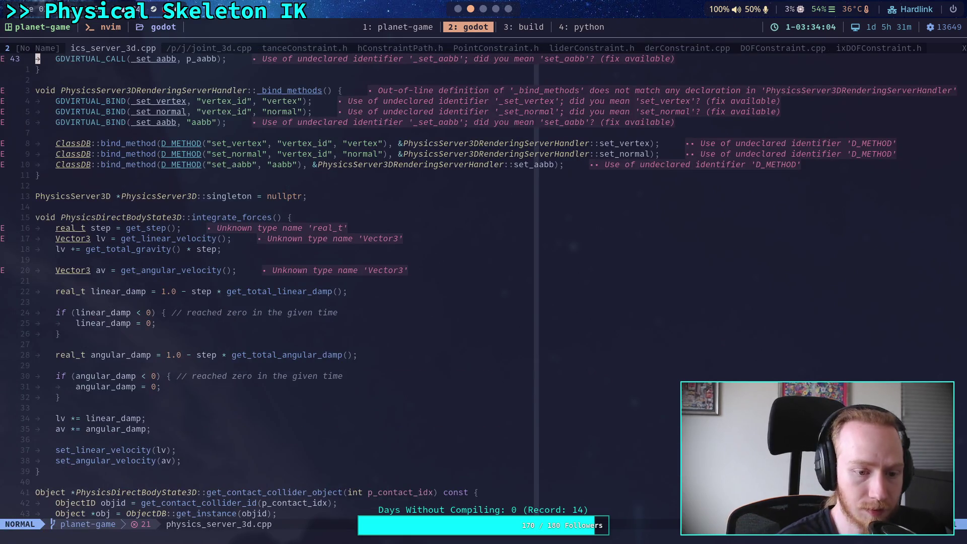
{"action": "type", "text": "/joint_clear"}
{"action": "key", "text": "Return"}
{"action": "key", "text": "n"}
{"action": "key", "text": "n"}
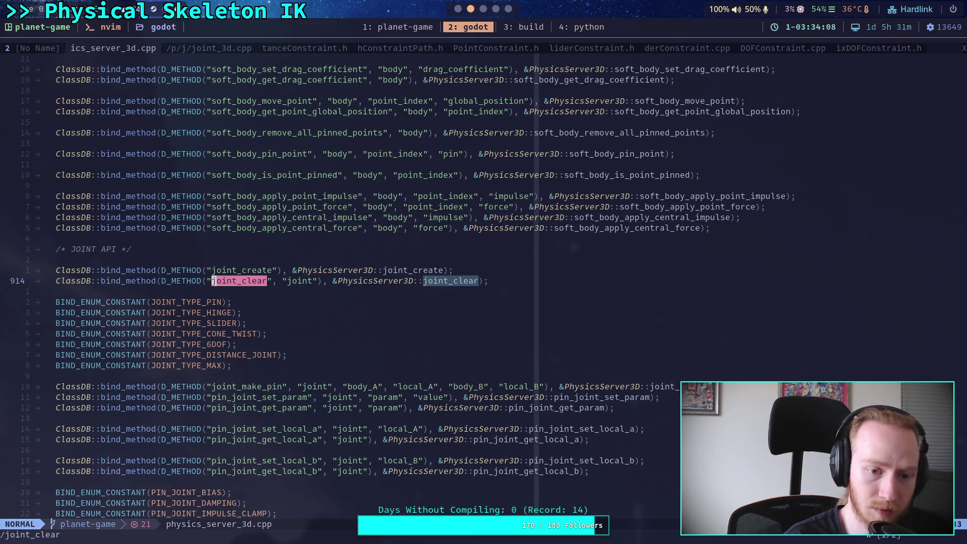
Open jolt_physics_server_3d.cpp and jump to its joint_clear implementation.
{"action": "key", "text": "space"}
{"action": "key", "text": "f"}
{"action": "key", "text": "f"}
{"action": "type", "text": "jolt_"}
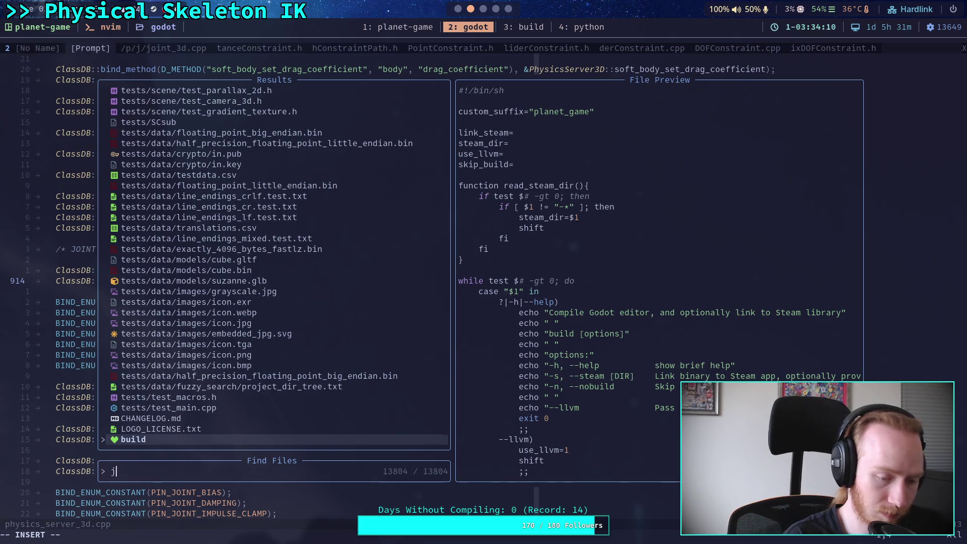
{"action": "type", "text": "physics_"}
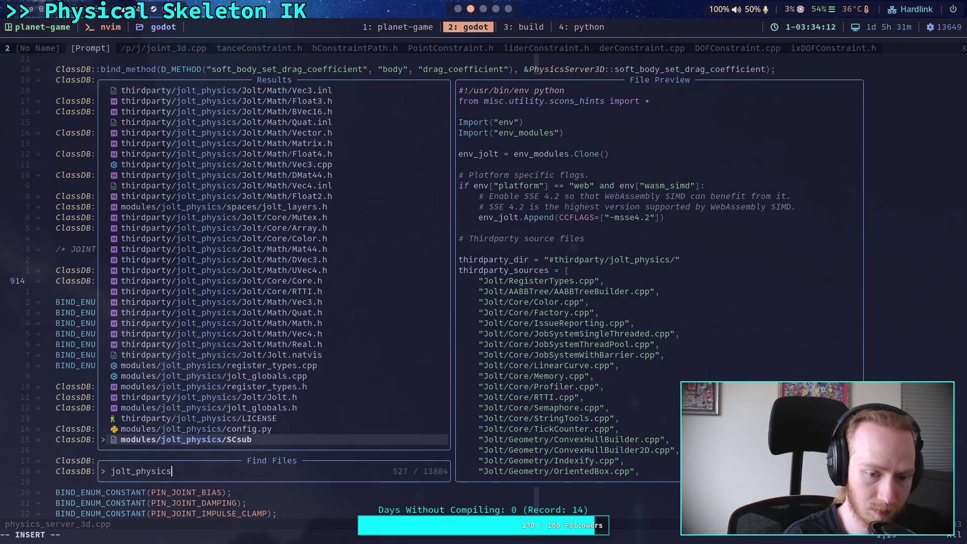
{"action": "type", "text": "ser"}
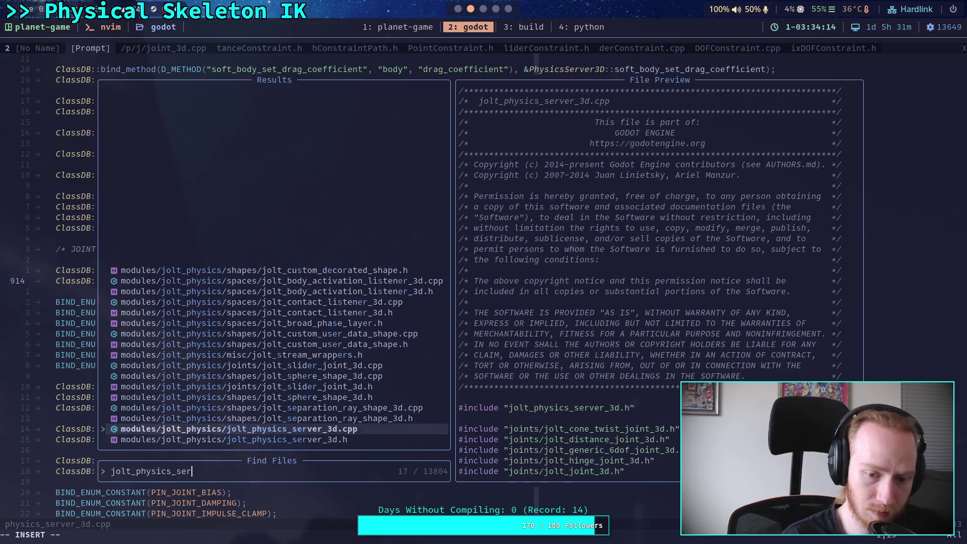
{"action": "key", "text": "Return"}
{"action": "type", "text": "/jonti_"}
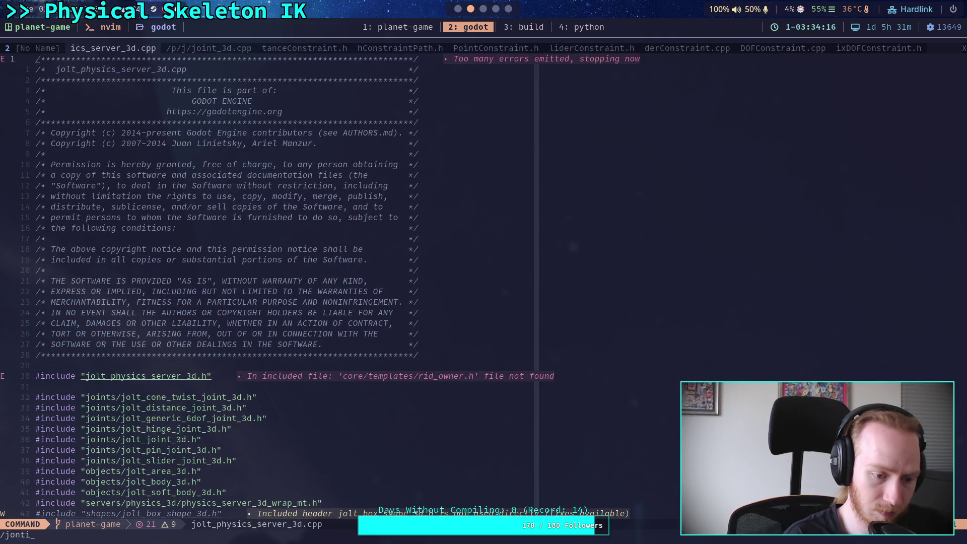
{"action": "key", "text": "BackSpace"}
{"action": "key", "text": "BackSpace"}
{"action": "type", "text": "int_clear"}
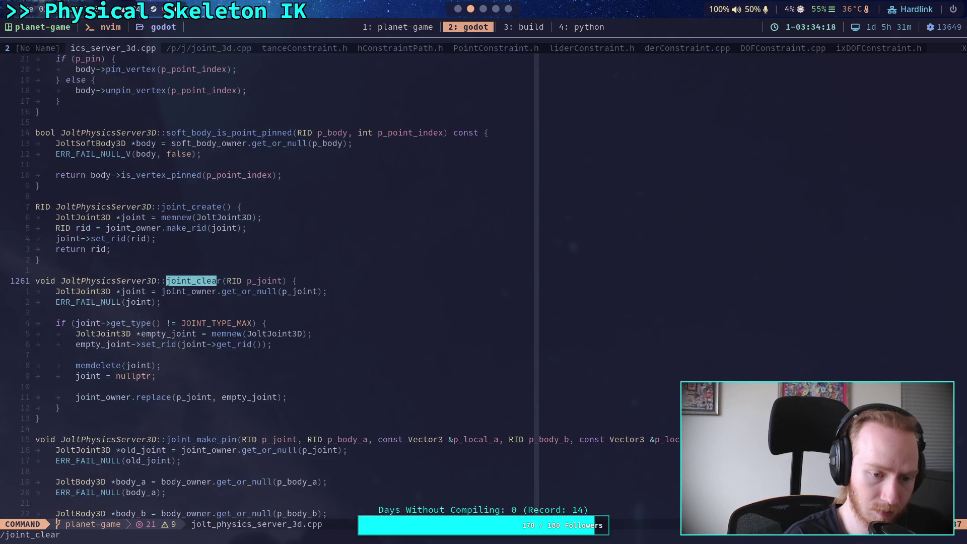
{"action": "key", "text": "Return"}
{"action": "scroll", "coordinate": [261, 216], "scroll_direction": "down", "scroll_amount": 2}
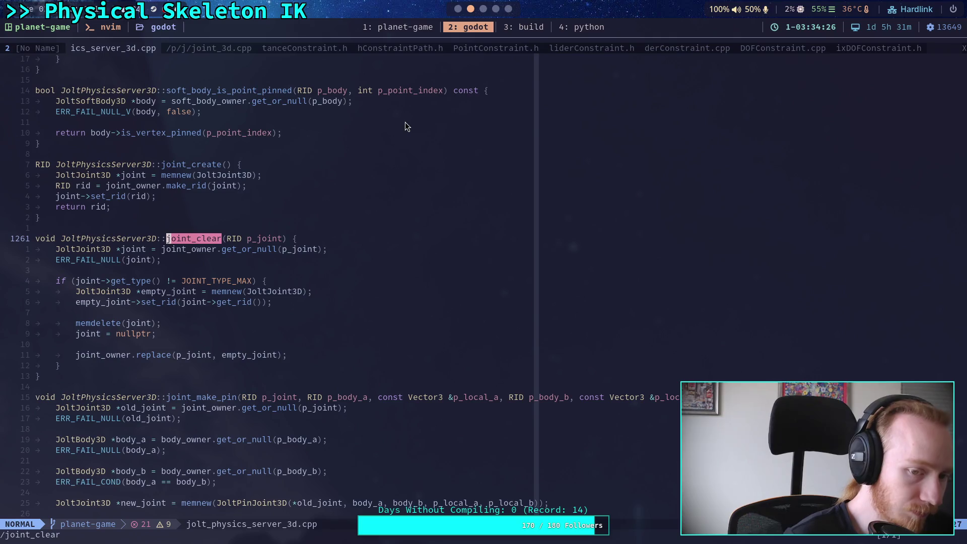
Wrap the joint_clear call in 'if distance_rid.is_valid():'.
{"action": "left_click", "coordinate": [456, 9]}
{"action": "left_click", "coordinate": [449, 233]}
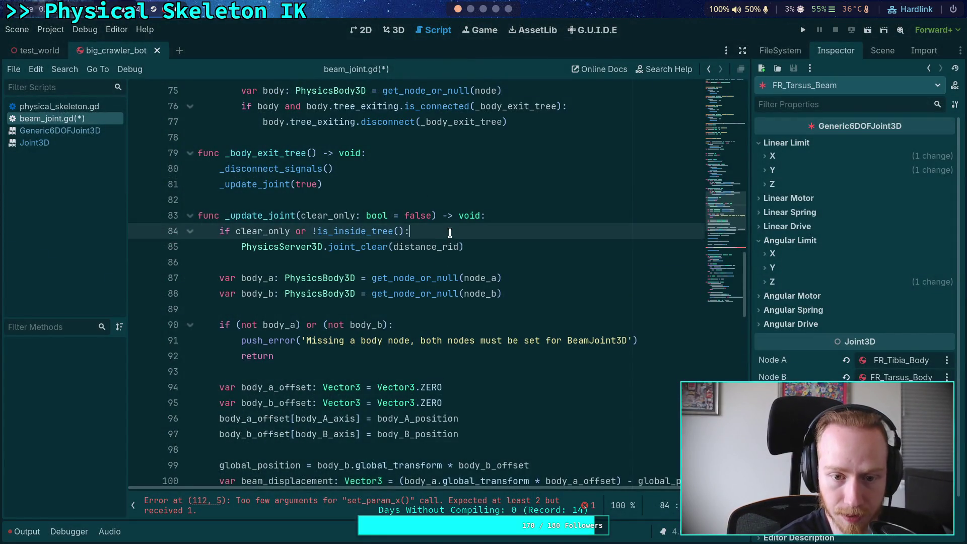
{"action": "key", "text": "Return"}
{"action": "type", "text": "if"}
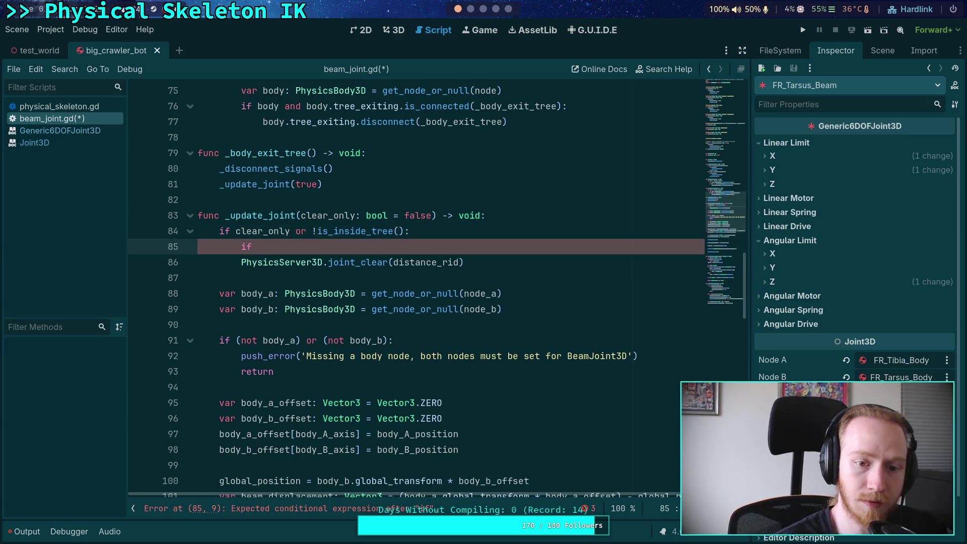
{"action": "left_click", "coordinate": [470, 9]}
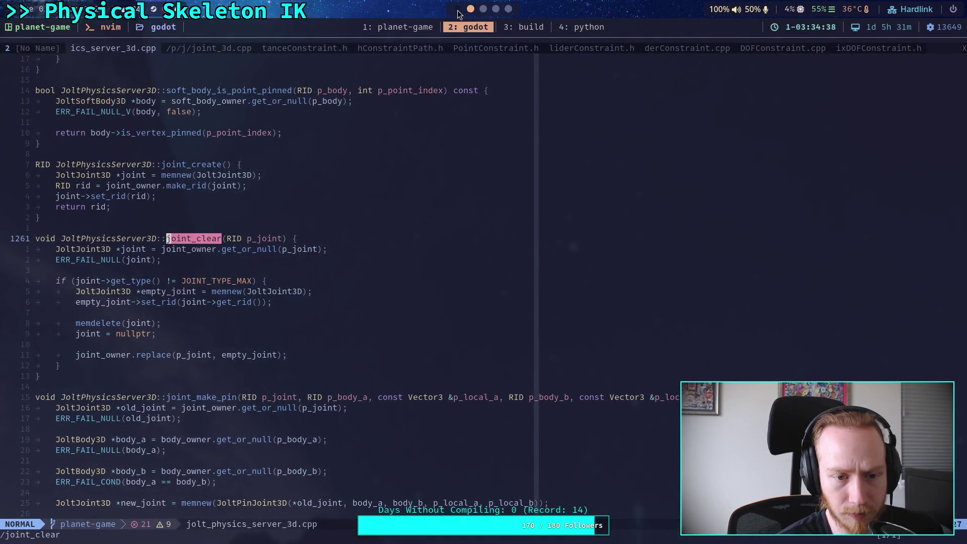
{"action": "left_click", "coordinate": [458, 9]}
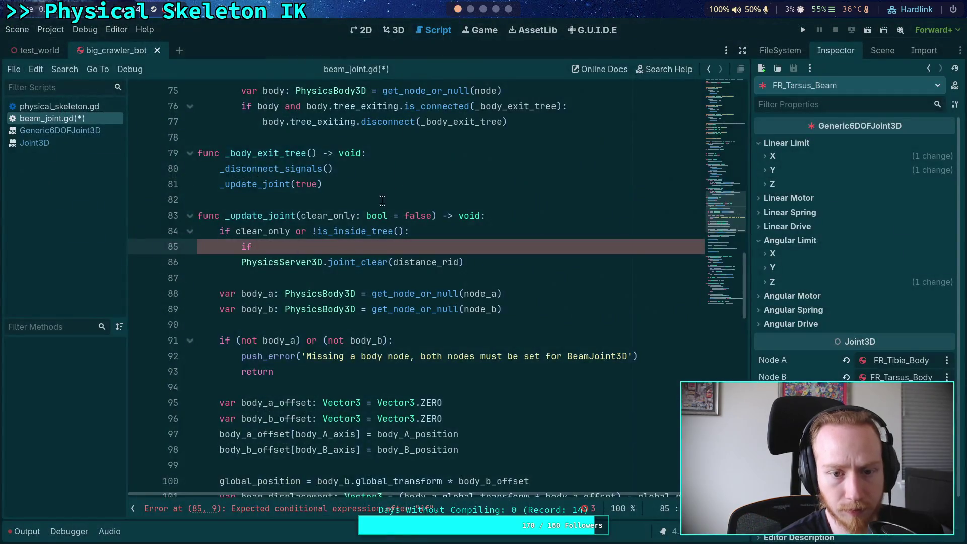
{"action": "type", "text": "distance_rid.is"}
{"action": "key", "text": "Return"}
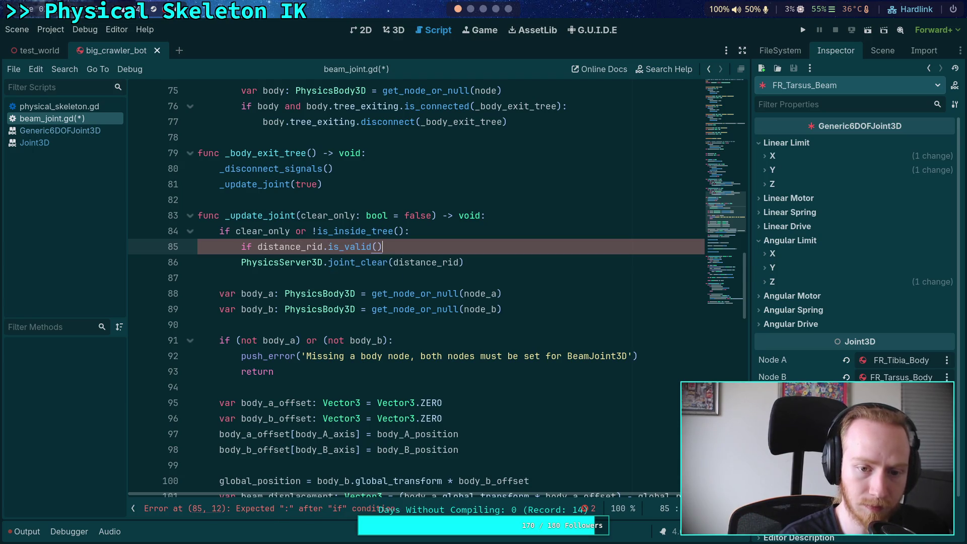
{"action": "key", "text": "Down"}
{"action": "key", "text": "Home"}
{"action": "key", "text": "Tab"}
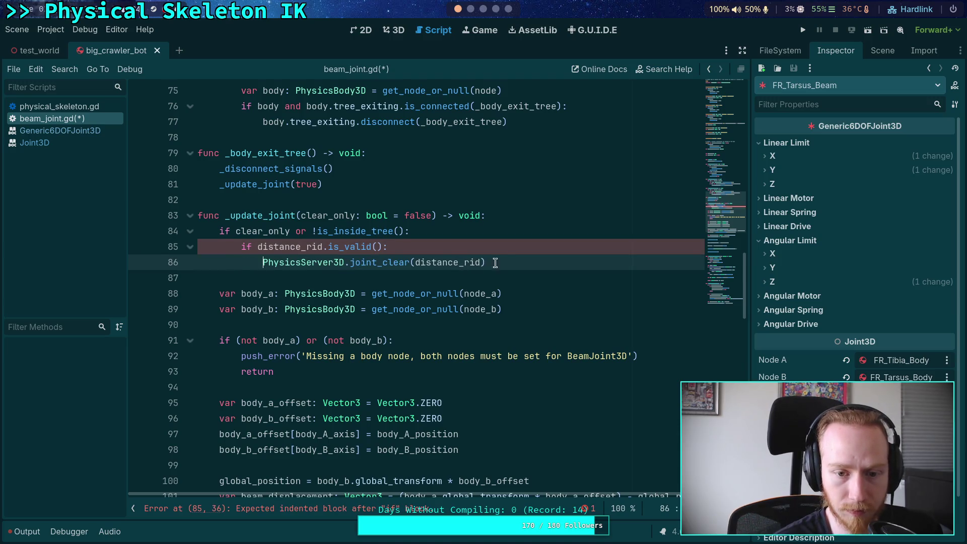
Add 'distance_rid = RID()' and 'return' after joint_clear, then save beam_joint.gd.
{"action": "left_click", "coordinate": [516, 261]}
{"action": "key", "text": "Return"}
{"action": "type", "text": "return"}
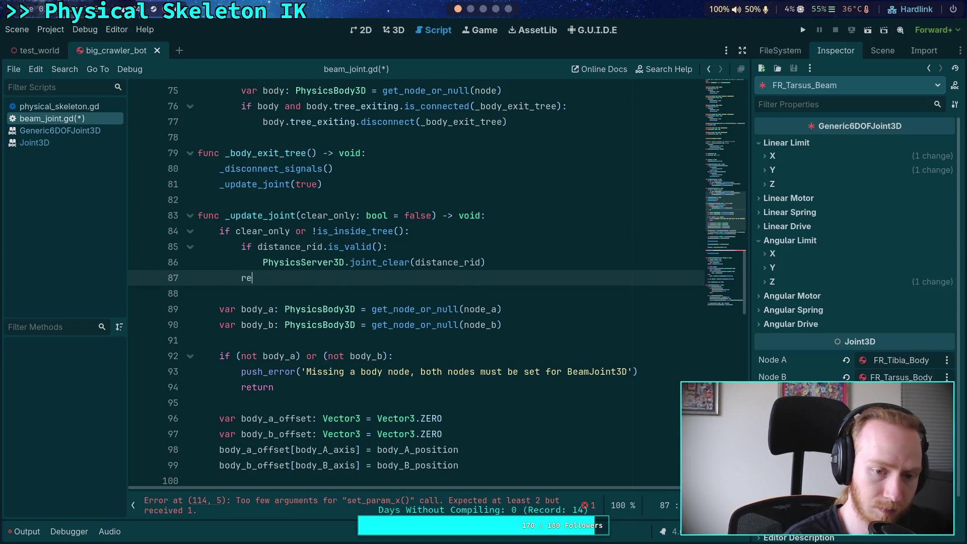
{"action": "key", "text": "Up"}
{"action": "key", "text": "End"}
{"action": "key", "text": "Return"}
{"action": "type", "text": "dist"}
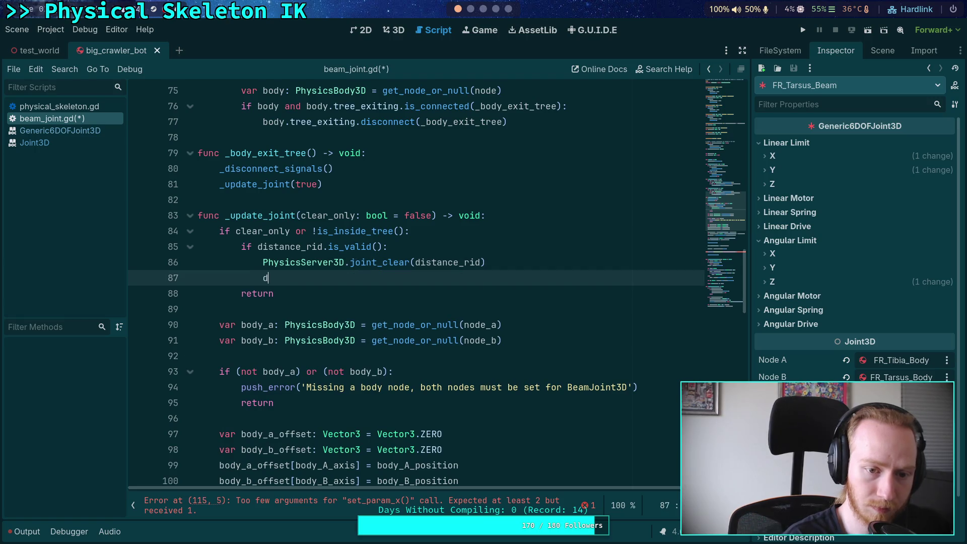
{"action": "key", "text": "Return"}
{"action": "type", "text": "= RID()"}
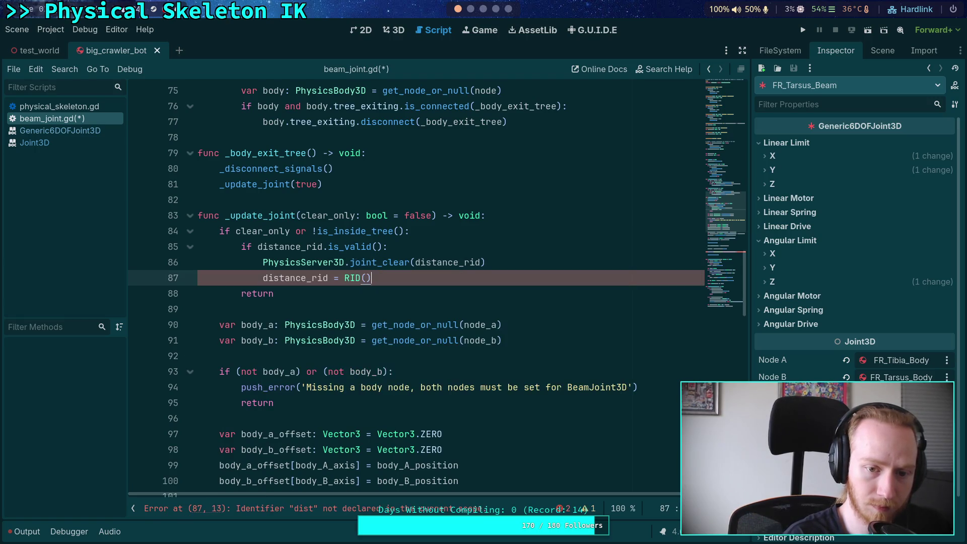
{"action": "key", "text": "ctrl+s"}
{"action": "left_click", "coordinate": [470, 9]}
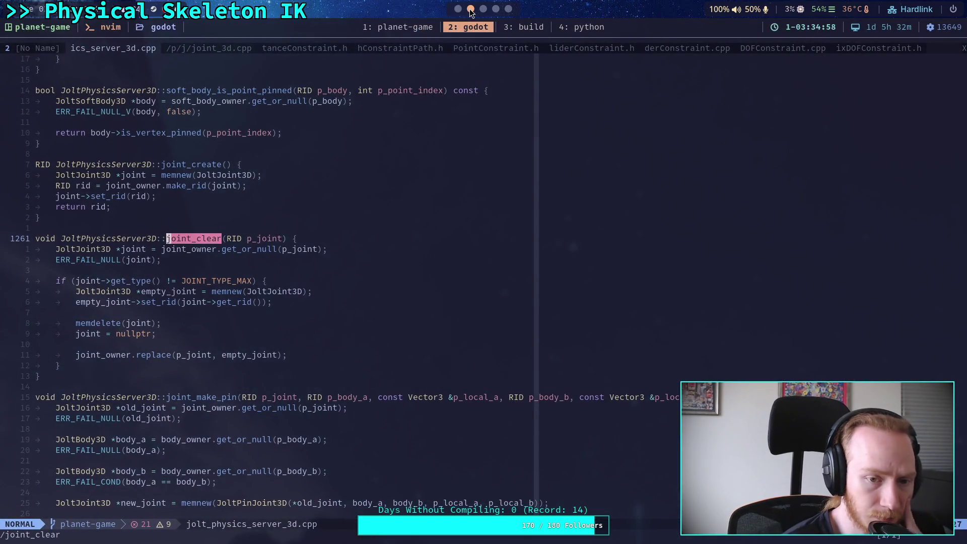
Scroll through Joint3D::_update_joint in the joint_3d.cpp buffer.
{"action": "left_click", "coordinate": [197, 47]}
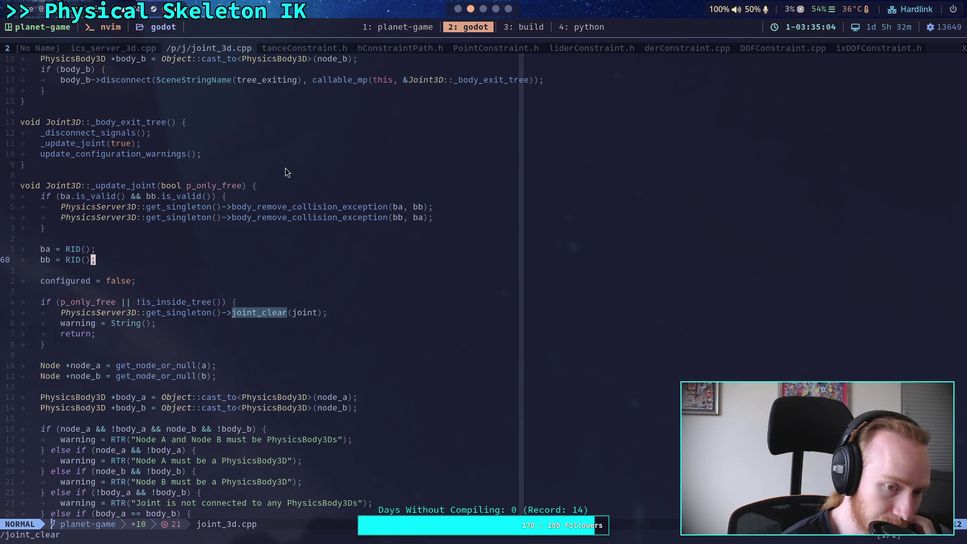
{"action": "scroll", "coordinate": [285, 169], "scroll_direction": "down", "scroll_amount": 4}
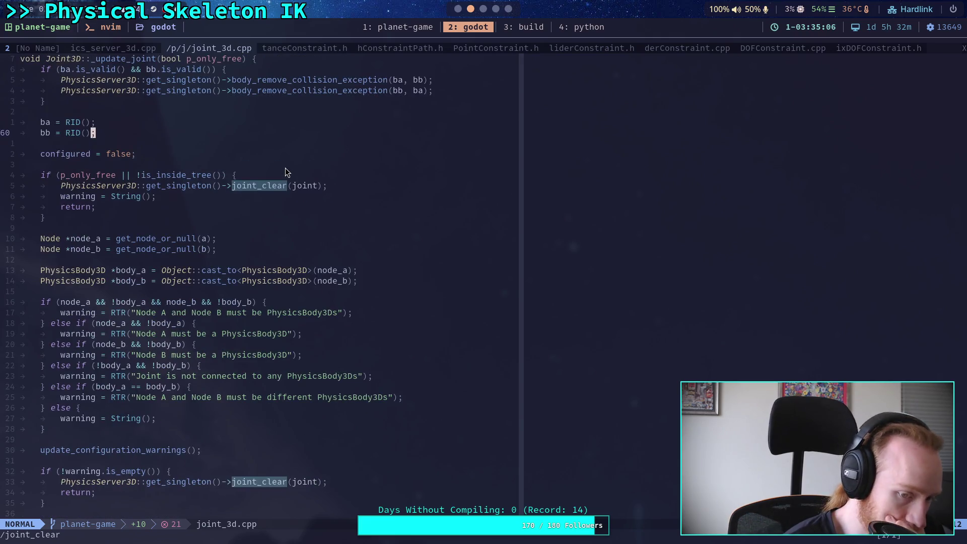
{"action": "scroll", "coordinate": [285, 172], "scroll_direction": "down", "scroll_amount": 4}
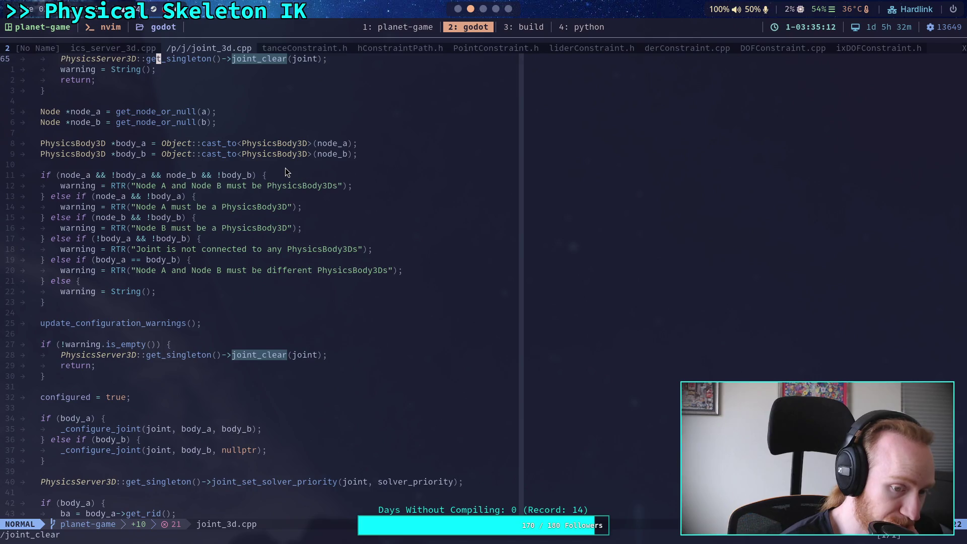
{"action": "scroll", "coordinate": [285, 168], "scroll_direction": "down", "scroll_amount": 3}
{"action": "scroll", "coordinate": [285, 168], "scroll_direction": "down", "scroll_amount": 1}
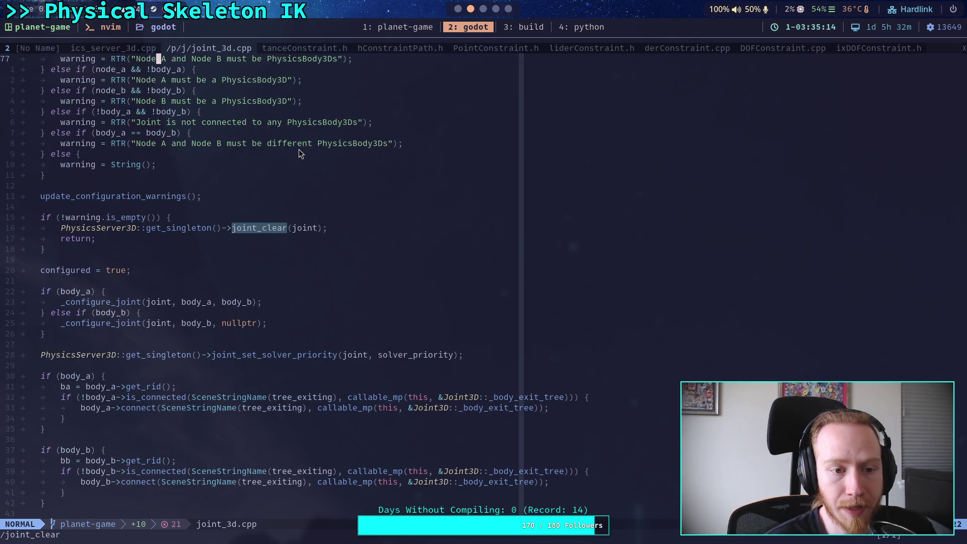
{"action": "scroll", "coordinate": [319, 186], "scroll_direction": "up", "scroll_amount": 10}
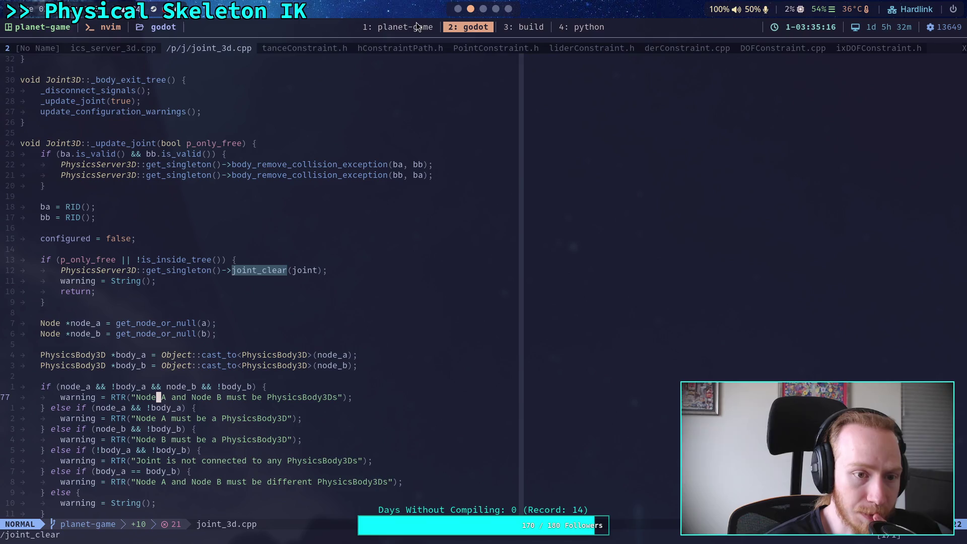
Back in beam_joint.gd, start a new line at the top of _update_joint.
{"action": "left_click", "coordinate": [459, 9]}
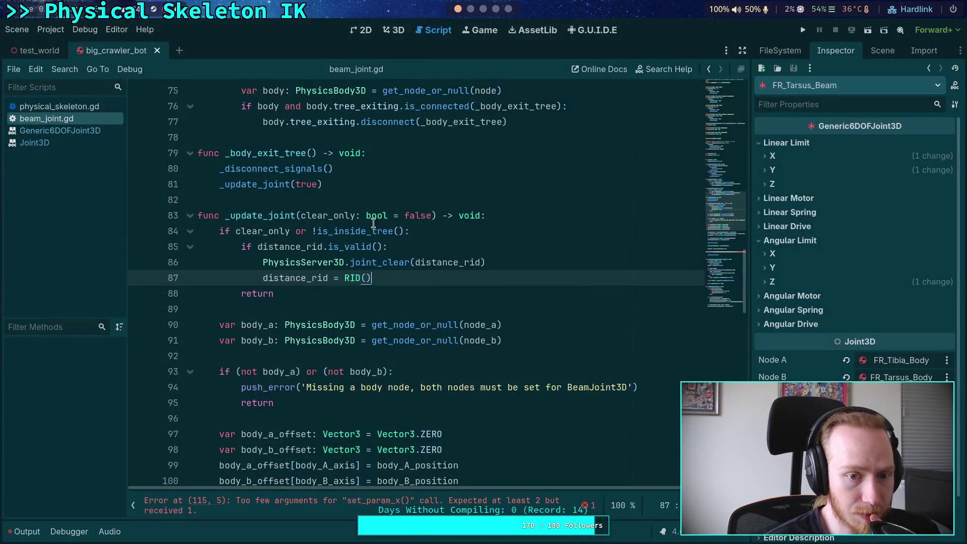
{"action": "left_click", "coordinate": [556, 217]}
{"action": "key", "text": "Return"}
Insert 'configured = false' as the first line of _update_joint and save beam_joint.gd.
{"action": "type", "text": "conf"}
{"action": "key", "text": "Return"}
{"action": "type", "text": "= false"}
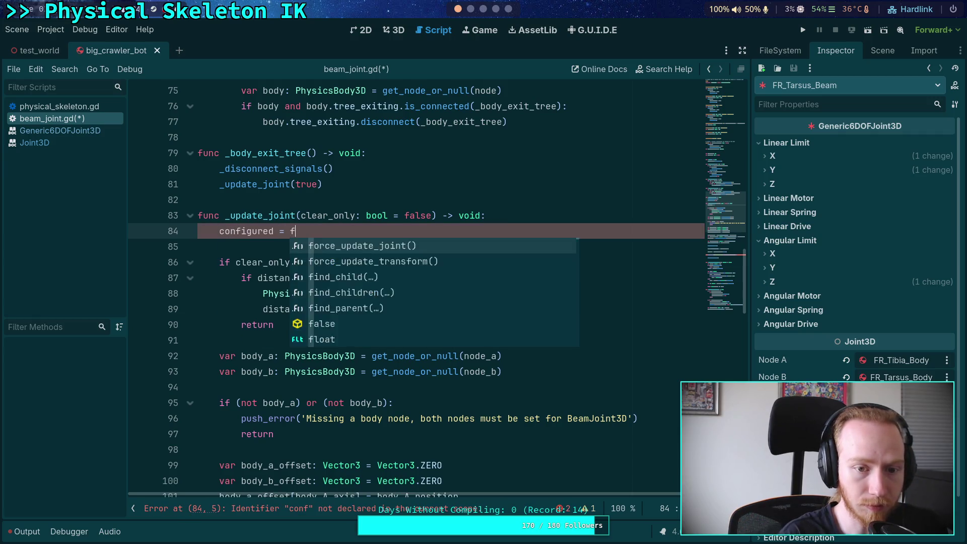
{"action": "key", "text": "ctrl+s"}
{"action": "left_click", "coordinate": [419, 336]}
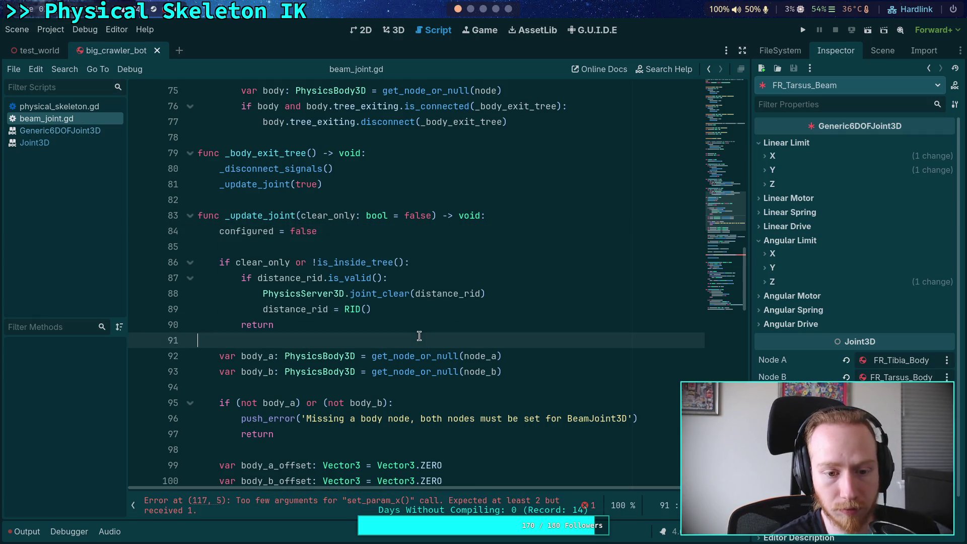
{"action": "scroll", "coordinate": [426, 274], "scroll_direction": "down", "scroll_amount": 4}
{"action": "scroll", "coordinate": [432, 249], "scroll_direction": "down", "scroll_amount": 1}
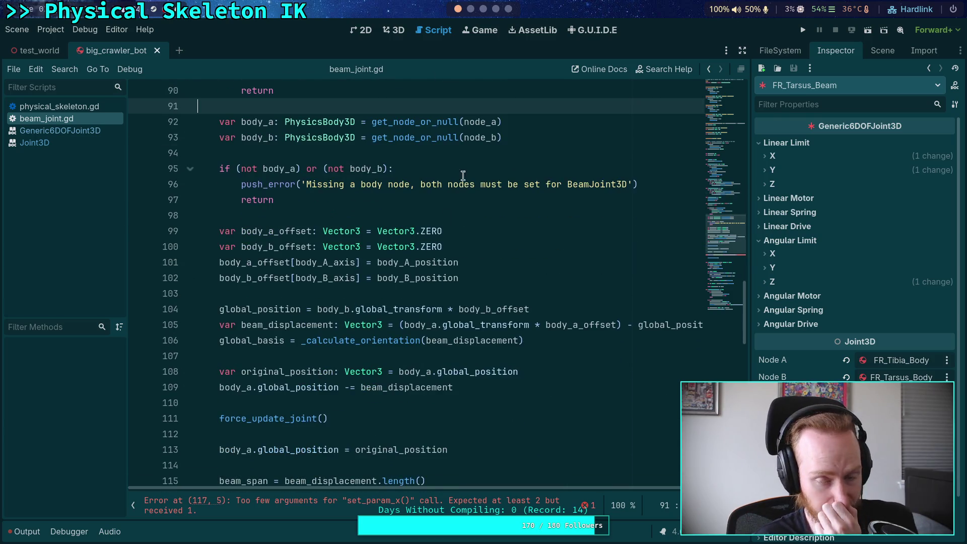
{"action": "left_click", "coordinate": [473, 9]}
{"action": "scroll", "coordinate": [453, 198], "scroll_direction": "down", "scroll_amount": 9}
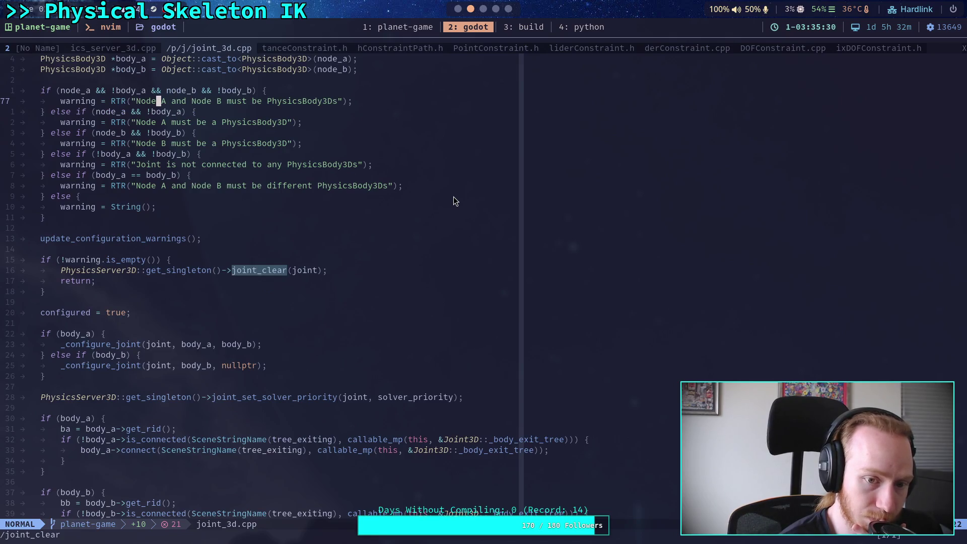
Read the rest of Joint3D::_update_joint, then return to the jolt_physics_server_3d.cpp buffer.
{"action": "scroll", "coordinate": [454, 200], "scroll_direction": "down", "scroll_amount": 3}
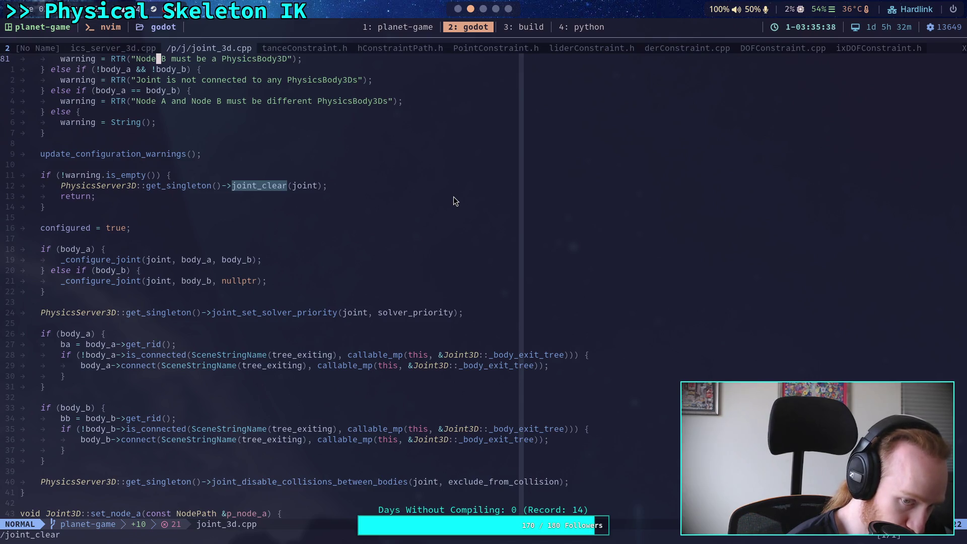
{"action": "scroll", "coordinate": [455, 201], "scroll_direction": "down", "scroll_amount": 2}
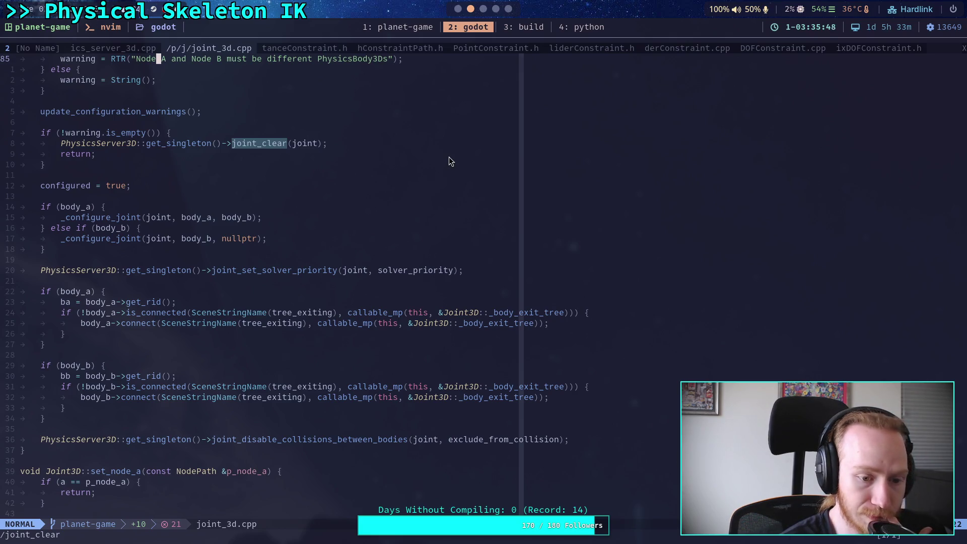
{"action": "key", "text": "braceright"}
{"action": "key", "text": "braceright"}
{"action": "key", "text": "braceright"}
{"action": "key", "text": "z"}
{"action": "key", "text": "b"}
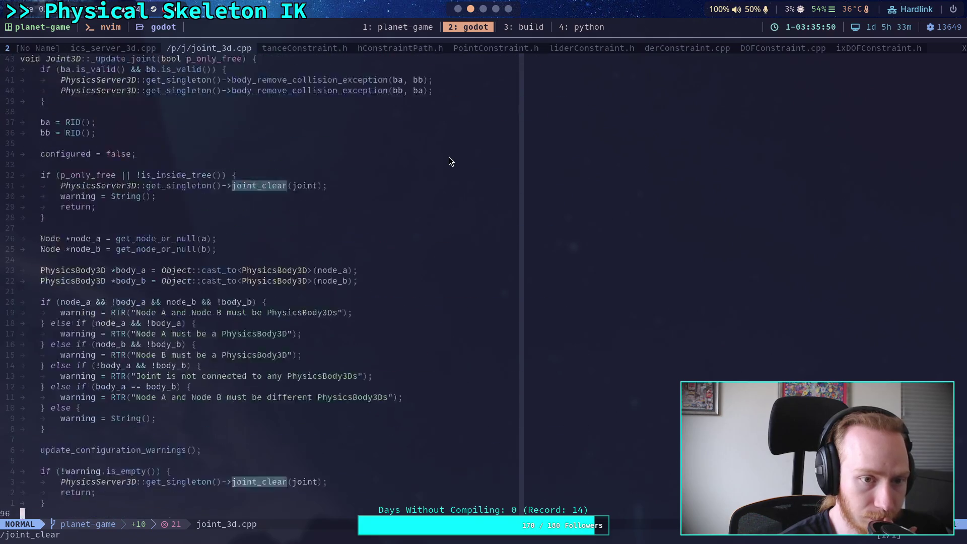
{"action": "scroll", "coordinate": [448, 156], "scroll_direction": "up", "scroll_amount": 10}
{"action": "scroll", "coordinate": [449, 156], "scroll_direction": "down", "scroll_amount": 20}
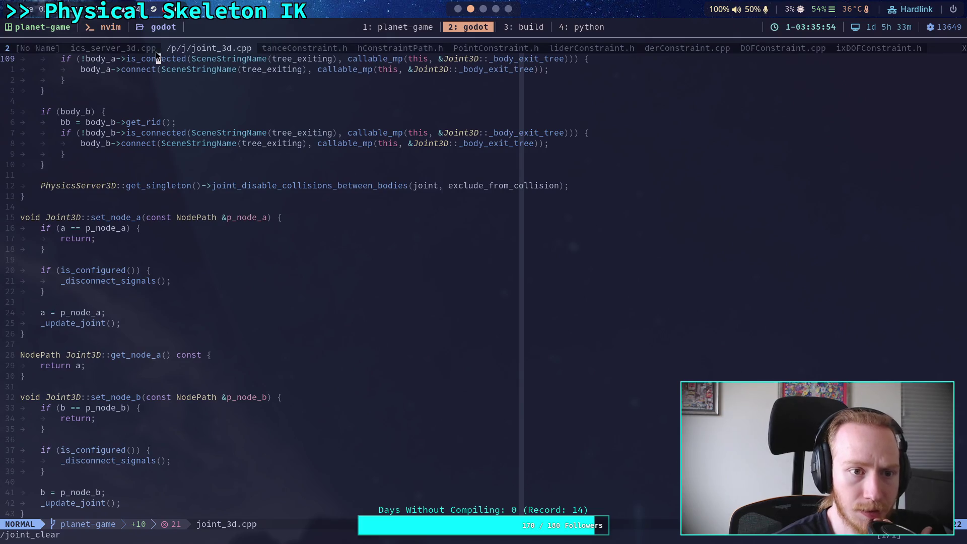
{"action": "left_click", "coordinate": [104, 49]}
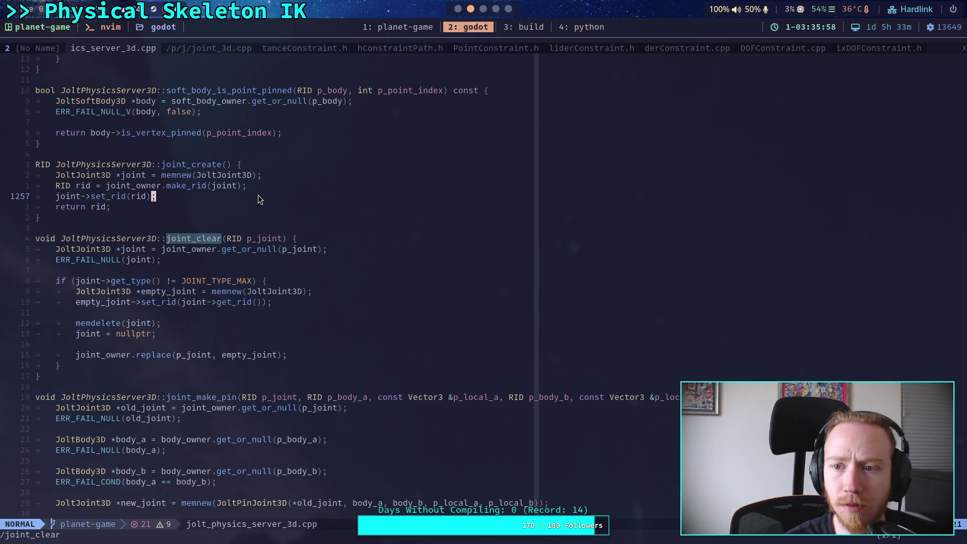
{"action": "key", "text": "space"}
Open generic_6dof_joint_3d.cpp via the file finder and scroll through its code.
{"action": "key", "text": "f"}
{"action": "key", "text": "f"}
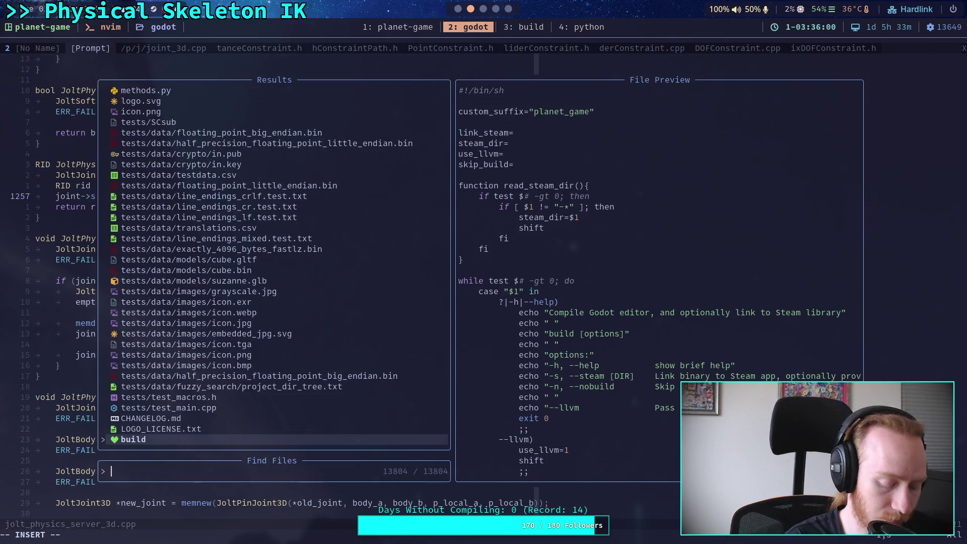
{"action": "type", "text": "generic_"}
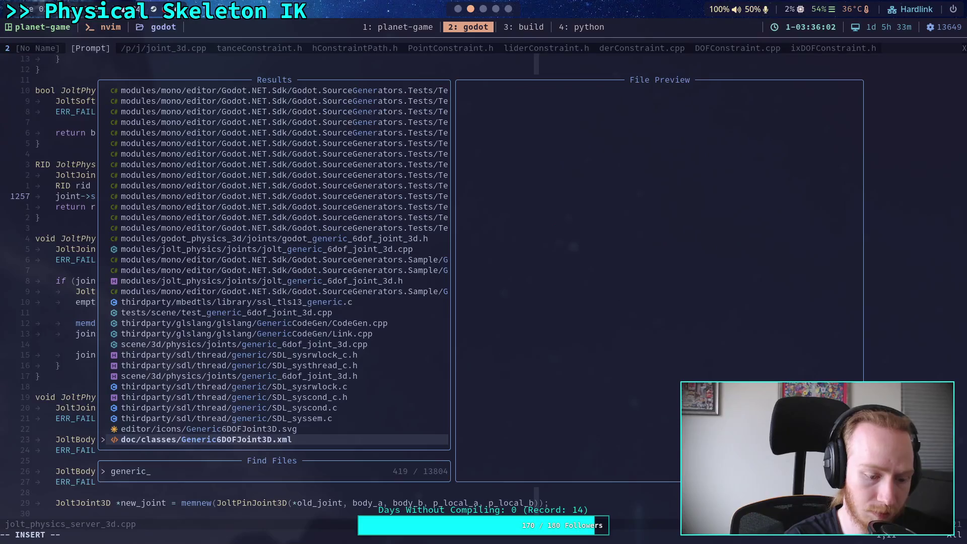
{"action": "type", "text": "6dof"}
{"action": "key", "text": "Return"}
{"action": "scroll", "coordinate": [483, 282], "scroll_direction": "down", "scroll_amount": 20}
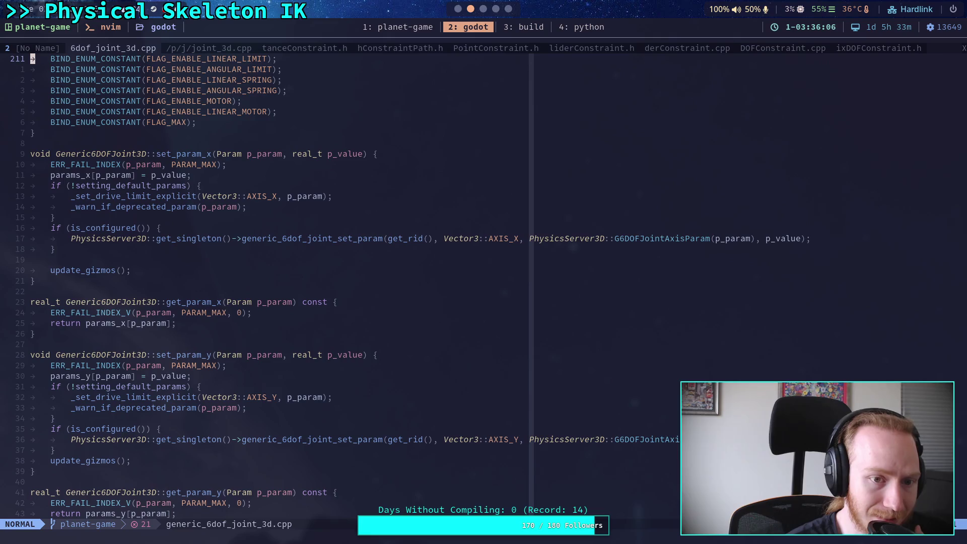
{"action": "scroll", "coordinate": [484, 282], "scroll_direction": "down", "scroll_amount": 20}
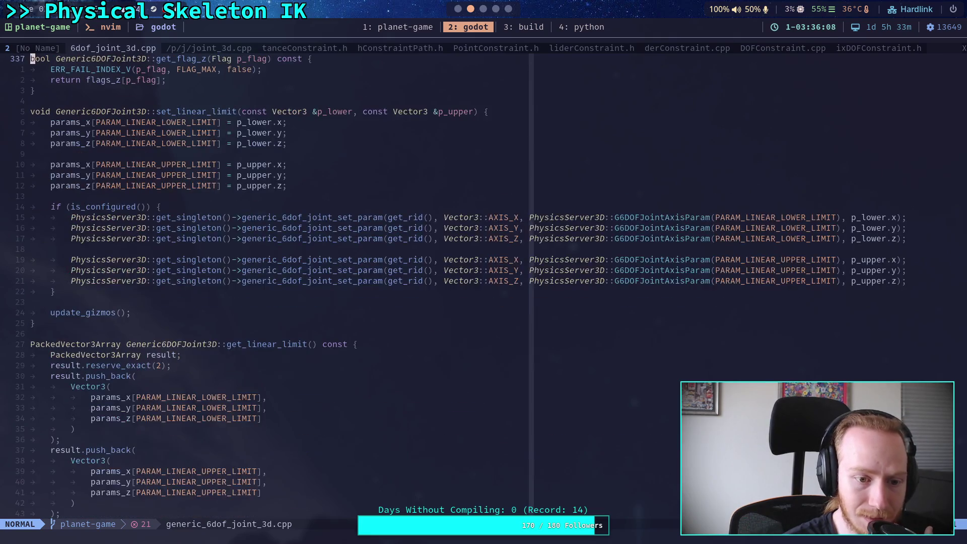
{"action": "scroll", "coordinate": [483, 282], "scroll_direction": "down", "scroll_amount": 14}
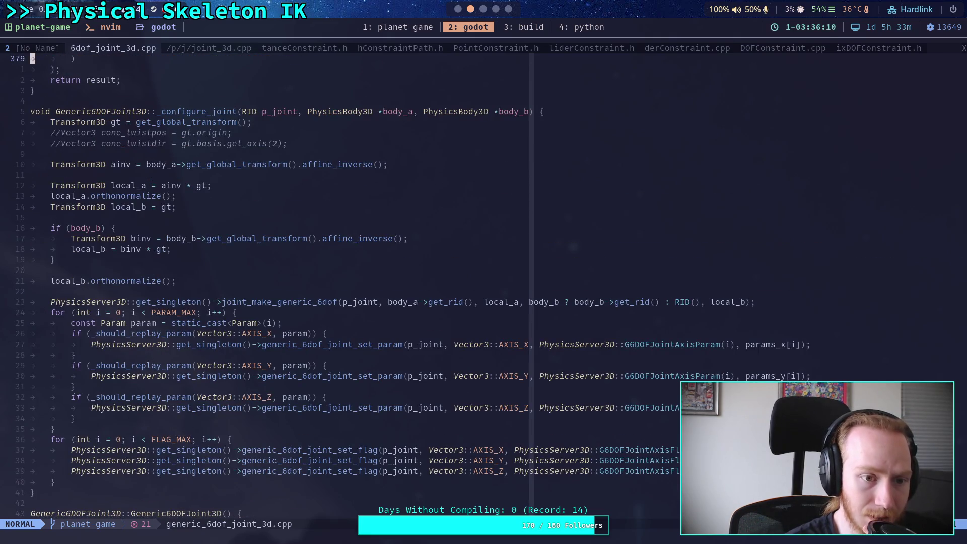
{"action": "scroll", "coordinate": [352, 211], "scroll_direction": "down", "scroll_amount": 1}
{"action": "scroll", "coordinate": [362, 212], "scroll_direction": "up", "scroll_amount": 1}
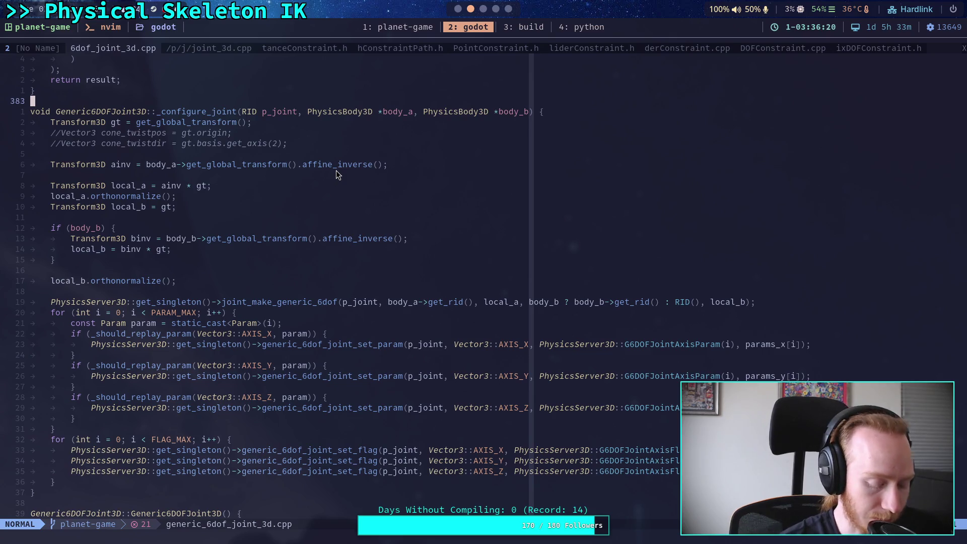
{"action": "key", "text": "space"}
Open jolt_distance_joint_3d.cpp and page down to its constraint builder.
{"action": "key", "text": "f"}
{"action": "key", "text": "f"}
{"action": "type", "text": "distance_joint"}
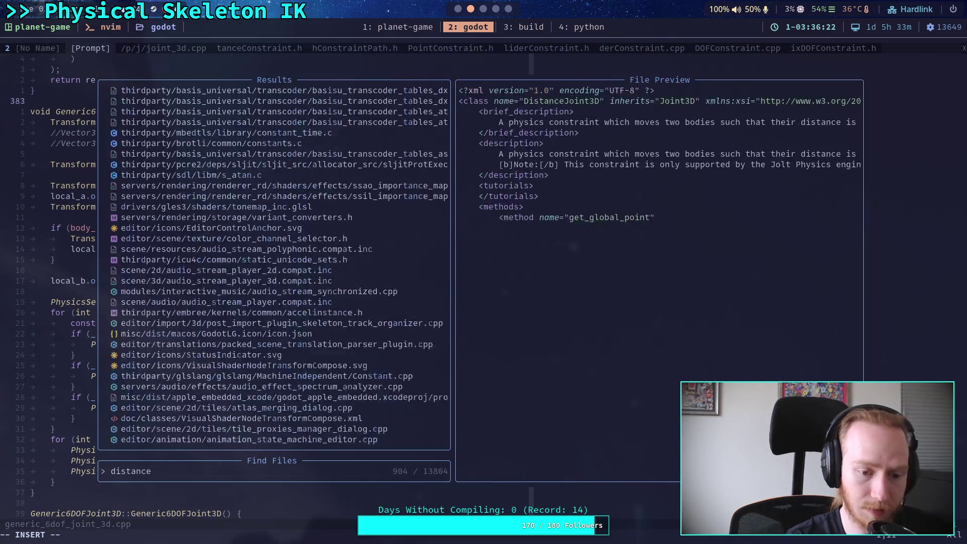
{"action": "key", "text": "Up"}
{"action": "key", "text": "Up"}
{"action": "key", "text": "Up"}
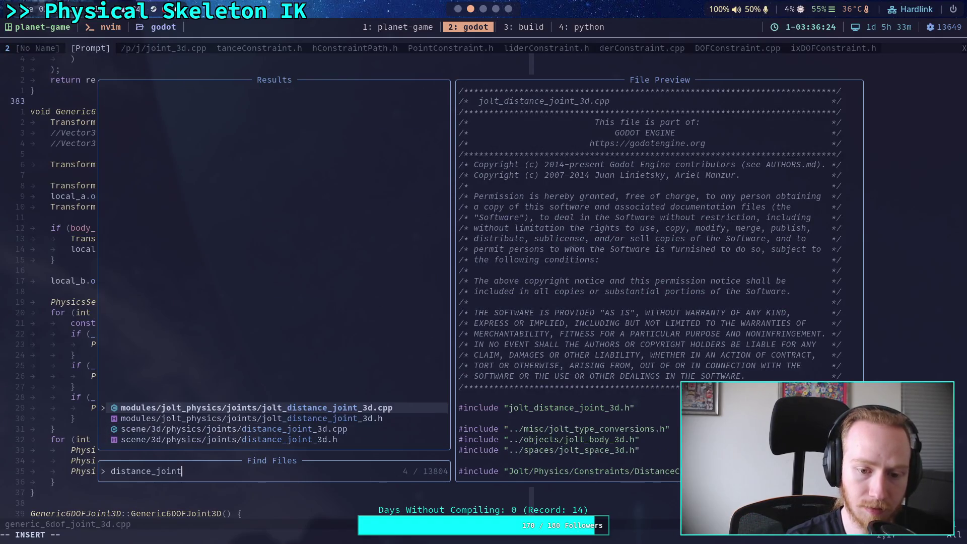
{"action": "key", "text": "Return"}
{"action": "key", "text": "ctrl+f"}
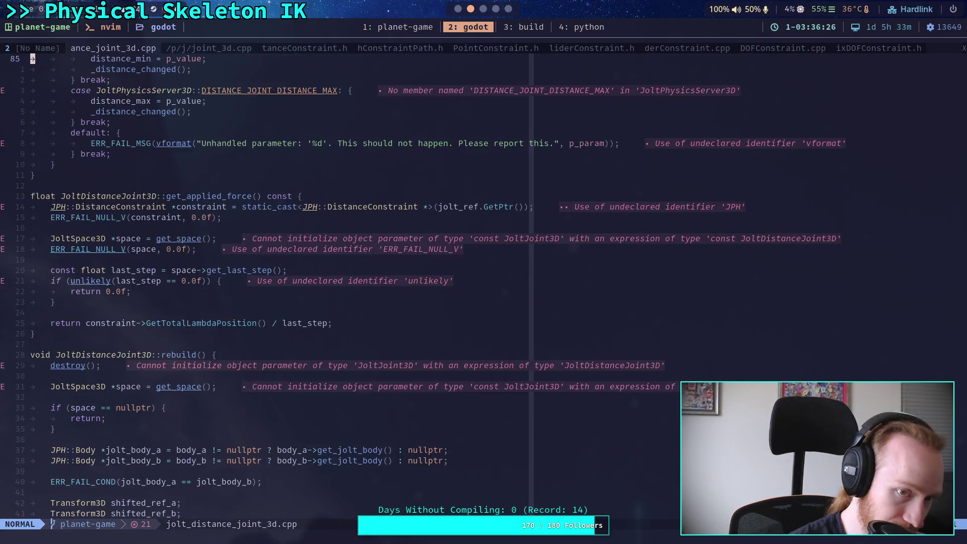
{"action": "key", "text": "ctrl+f"}
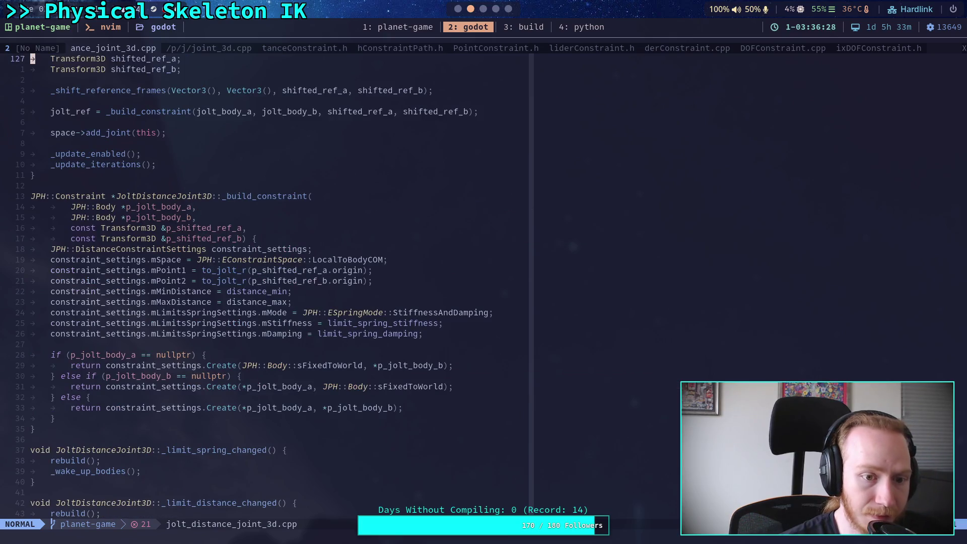
{"action": "key", "text": "k"}
{"action": "key", "text": "k"}
{"action": "key", "text": "k"}
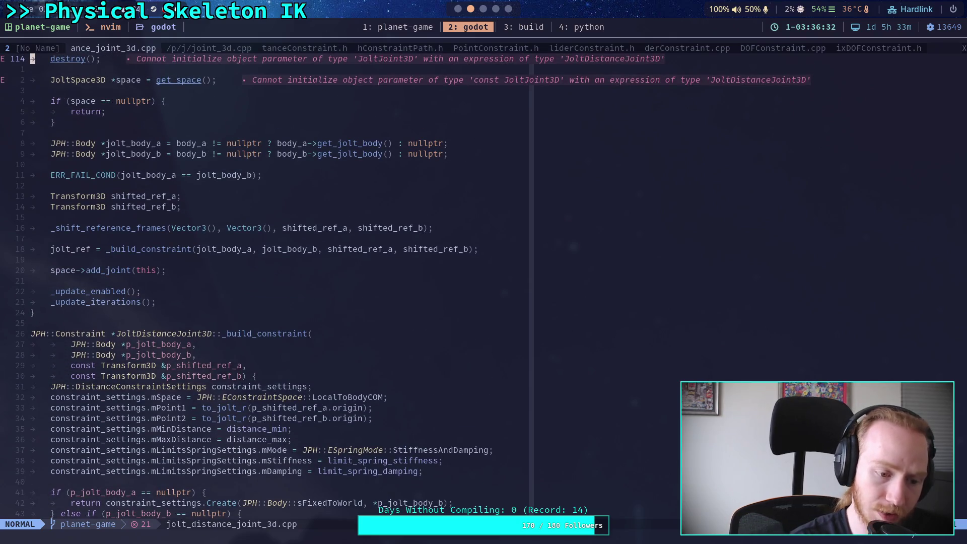
{"action": "key", "text": "slash"}
{"action": "key", "text": "Escape"}
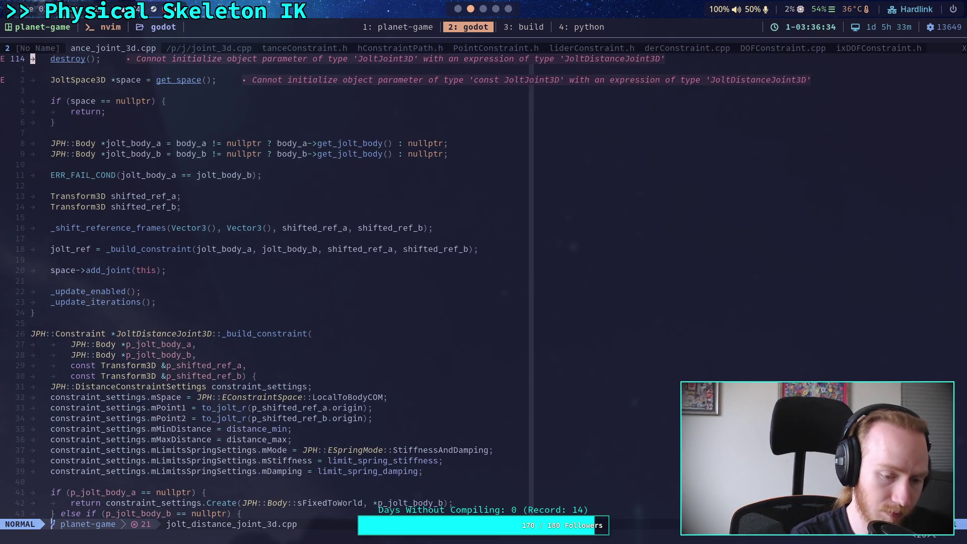
Find and open the scene distance_joint_3d.cpp source.
{"action": "key", "text": "space"}
{"action": "key", "text": "f"}
{"action": "key", "text": "f"}
{"action": "type", "text": "dusth"}
{"action": "key", "text": "BackSpace"}
{"action": "key", "text": "BackSpace"}
{"action": "key", "text": "BackSpace"}
{"action": "type", "text": "istance_joint"}
{"action": "key", "text": "Up"}
{"action": "key", "text": "Return"}
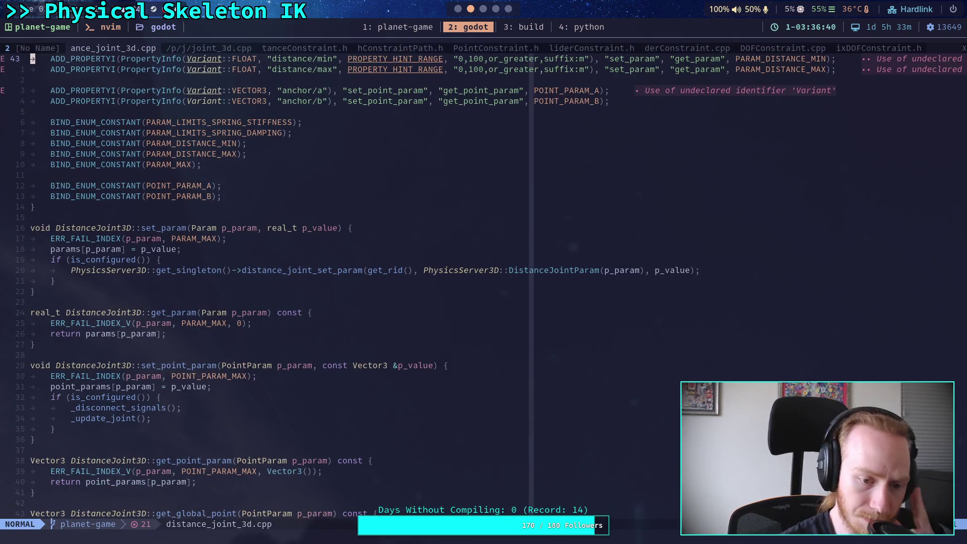
{"action": "key", "text": "ctrl+f"}
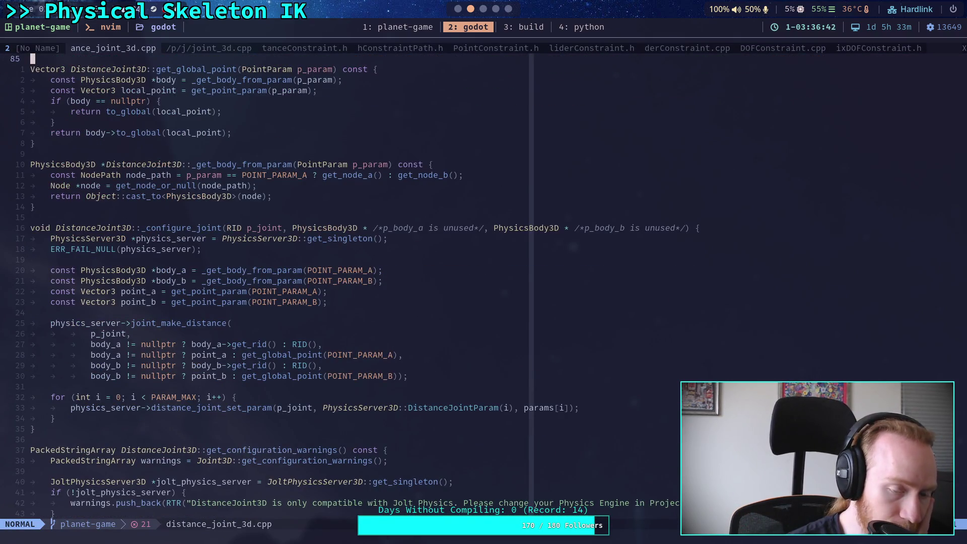
{"action": "scroll", "coordinate": [414, 297], "scroll_direction": "down", "scroll_amount": 3}
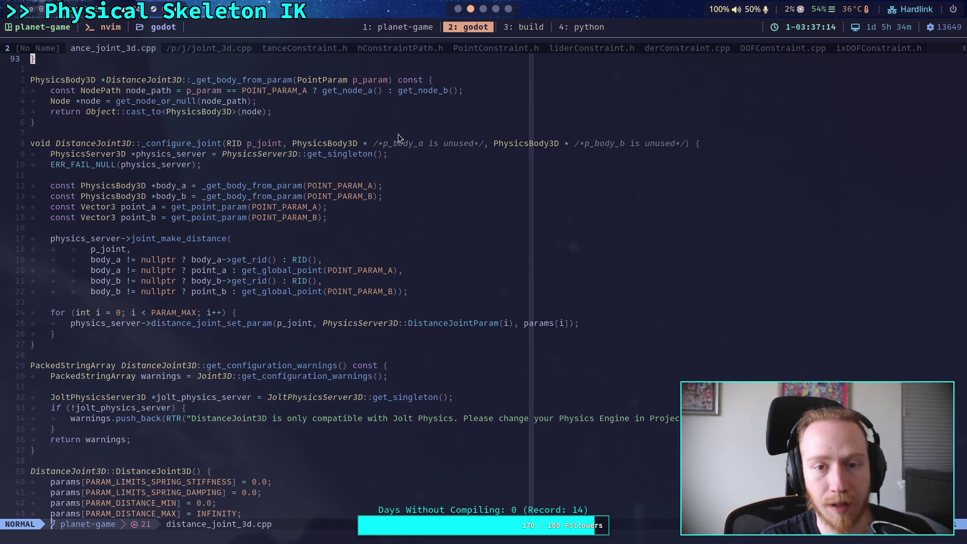
{"action": "key", "text": "super+1"}
Delete the signal handling functions and the configured variable declaration from beam_joint.gd.
{"action": "scroll", "coordinate": [381, 163], "scroll_direction": "up", "scroll_amount": 10}
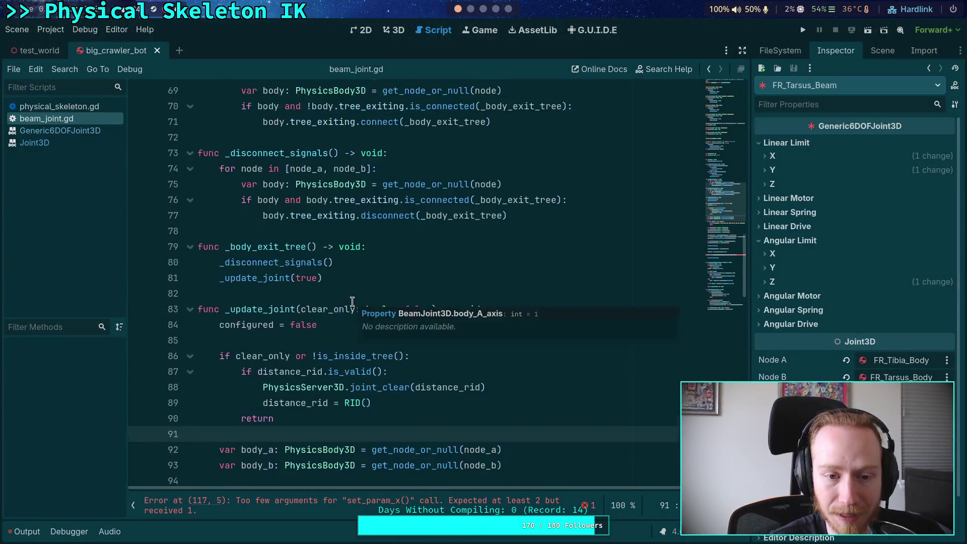
{"action": "left_click", "coordinate": [347, 419]}
{"action": "mouse_move", "coordinate": [347, 419]}
{"action": "left_mouse_down"}
{"action": "mouse_move", "coordinate": [161, 278]}
{"action": "mouse_move", "coordinate": [162, 152]}
{"action": "mouse_move", "coordinate": [155, 198]}
{"action": "mouse_move", "coordinate": [153, 179]}
{"action": "left_mouse_up"}
{"action": "key", "text": "BackSpace"}
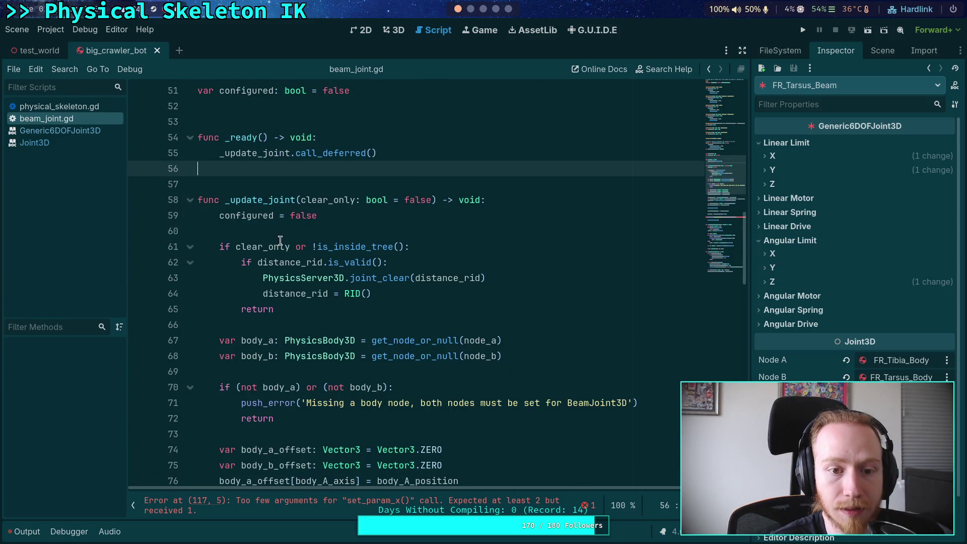
{"action": "scroll", "coordinate": [292, 228], "scroll_direction": "up", "scroll_amount": 4}
{"action": "mouse_move", "coordinate": [379, 278]}
{"action": "left_mouse_down"}
{"action": "mouse_move", "coordinate": [381, 242]}
{"action": "mouse_move", "coordinate": [381, 263]}
{"action": "left_mouse_up"}
{"action": "key", "text": "BackSpace"}
Rename distance_rid to distance_joint and change its type from RID to DistanceJoint3D.
{"action": "left_click_drag", "start_coordinate": [269, 262], "coordinate": [283, 261]}
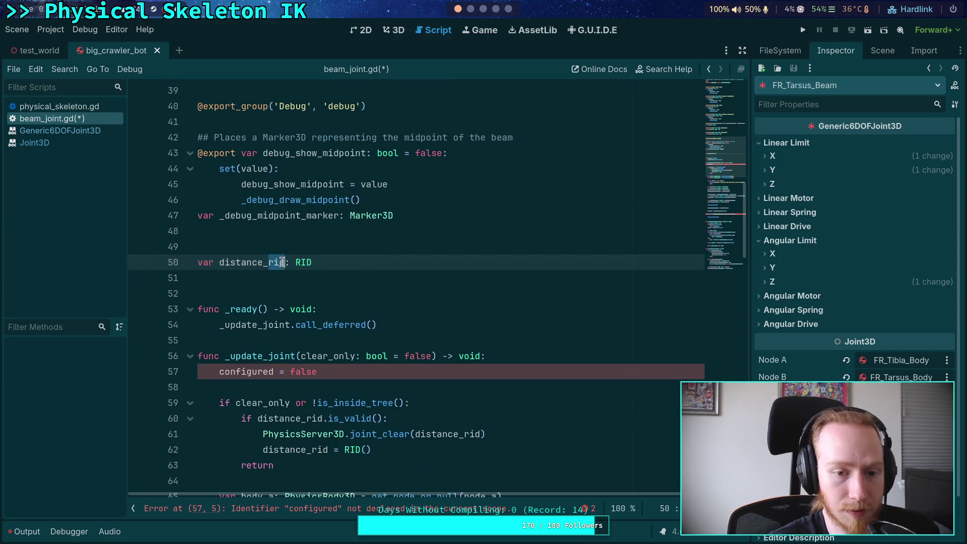
{"action": "type", "text": "joint"}
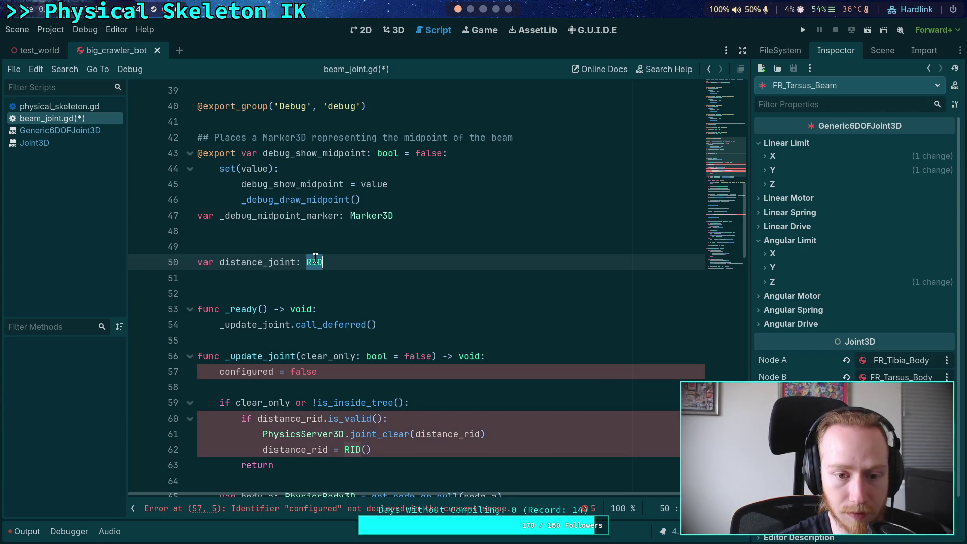
{"action": "double_click", "coordinate": [314, 262]}
{"action": "type", "text": "Dist"}
{"action": "key", "text": "Return"}
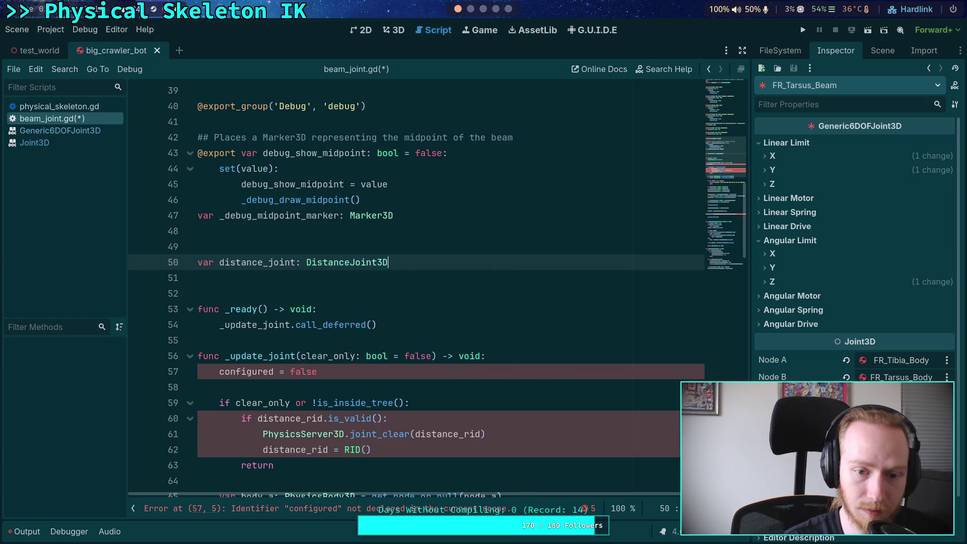
Remove the clear_only early-exit block and the clear_only parameter from _update_joint.
{"action": "scroll", "coordinate": [346, 271], "scroll_direction": "down", "scroll_amount": 2}
{"action": "left_click", "coordinate": [556, 275]}
{"action": "left_click", "coordinate": [568, 264]}
{"action": "left_click", "coordinate": [403, 373], "text": "shift"}
{"action": "key", "text": "BackSpace"}
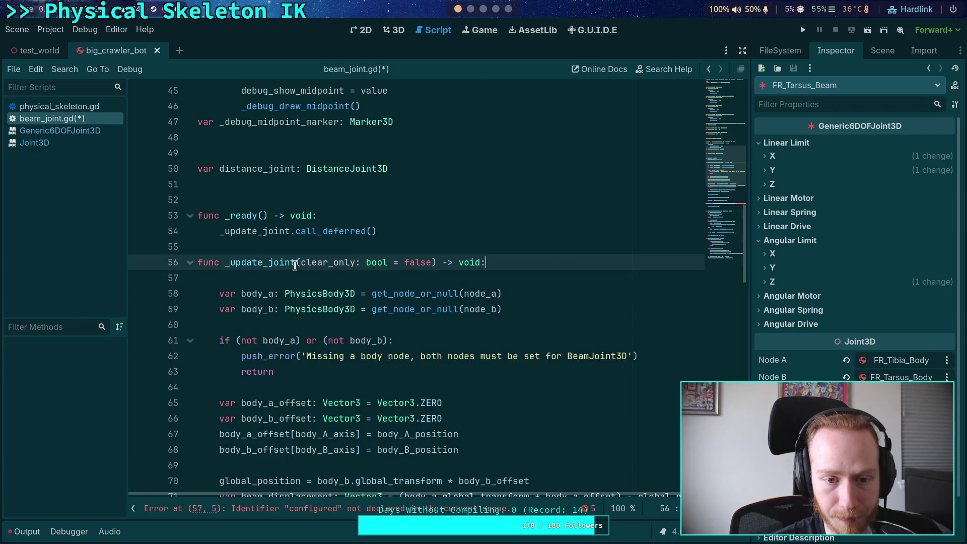
{"action": "left_click_drag", "start_coordinate": [294, 266], "coordinate": [433, 265]}
{"action": "left_click", "coordinate": [304, 264]}
{"action": "left_click_drag", "start_coordinate": [302, 264], "coordinate": [433, 265]}
{"action": "key", "text": "BackSpace"}
{"action": "left_click", "coordinate": [400, 276]}
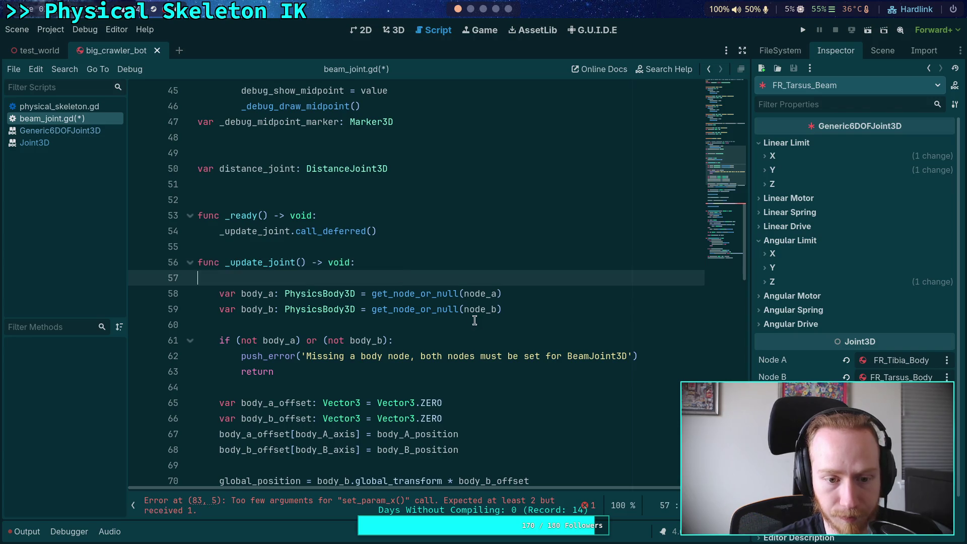
{"action": "scroll", "coordinate": [486, 365], "scroll_direction": "down", "scroll_amount": 2}
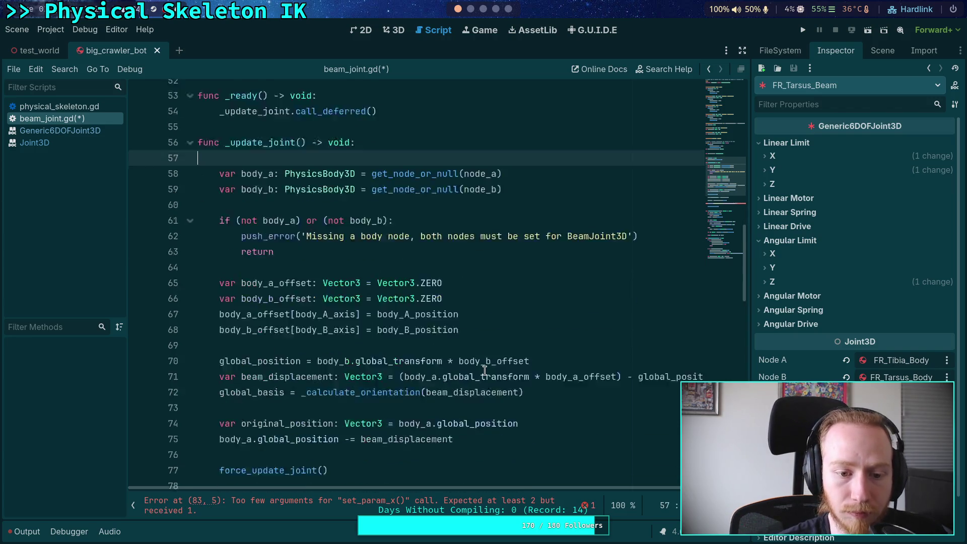
{"action": "scroll", "coordinate": [484, 371], "scroll_direction": "down", "scroll_amount": 2}
{"action": "scroll", "coordinate": [539, 371], "scroll_direction": "down", "scroll_amount": 2}
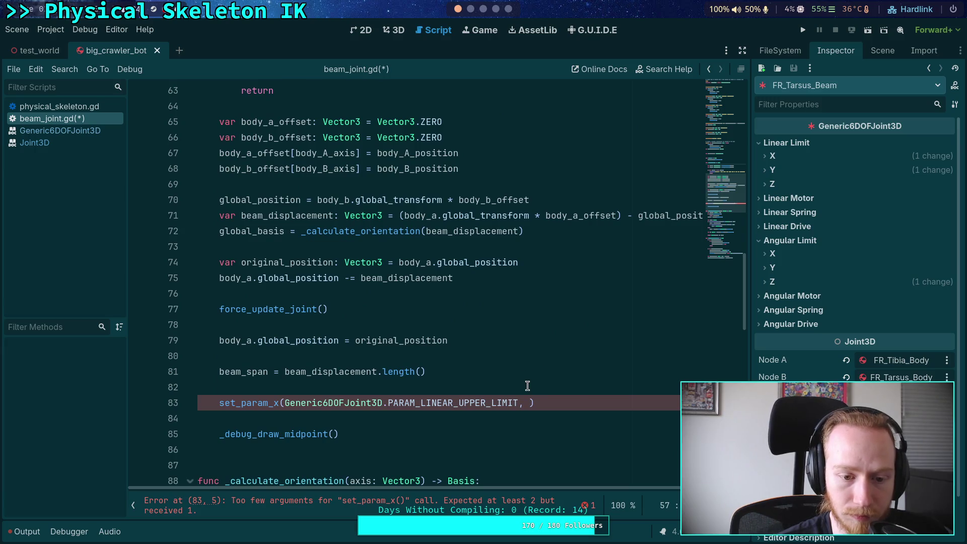
Delete the unfinished set_param_x line and tidy the blank lines so _debug_draw_midpoint() follows beam_span.
{"action": "left_click_drag", "start_coordinate": [564, 401], "coordinate": [564, 386]}
{"action": "key", "text": "BackSpace"}
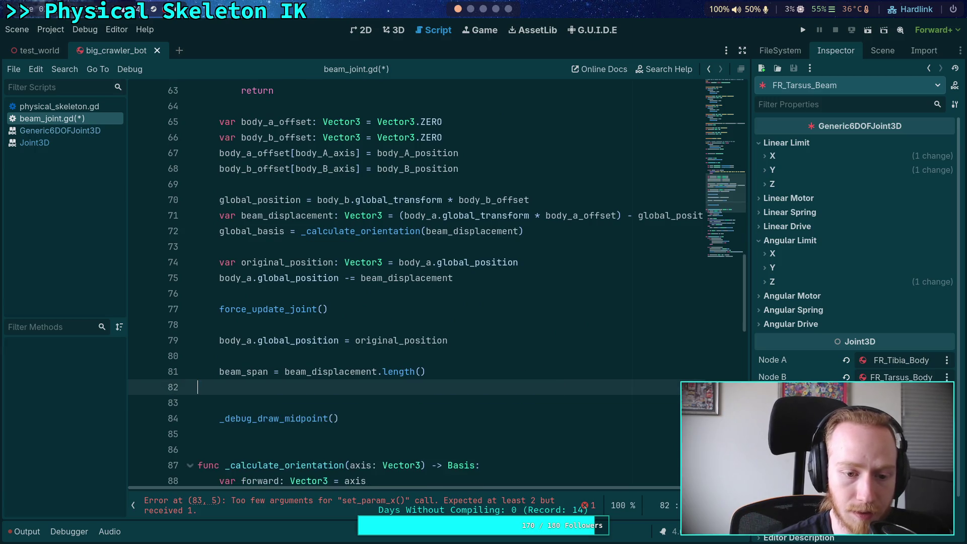
{"action": "key", "text": "Return"}
{"action": "key", "text": "Down"}
{"action": "key", "text": "Down"}
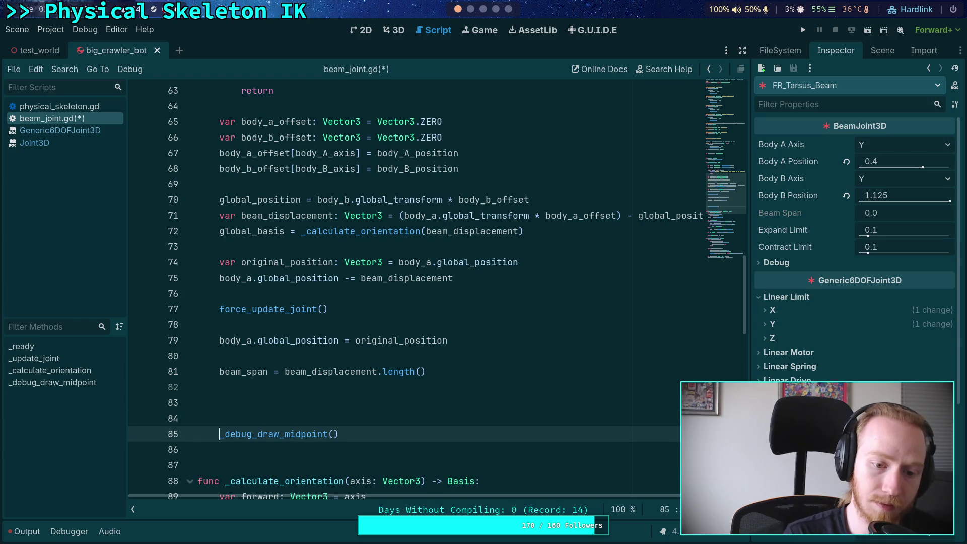
{"action": "key", "text": "BackSpace"}
{"action": "key", "text": "BackSpace"}
{"action": "key", "text": "BackSpace"}
{"action": "key", "text": "BackSpace"}
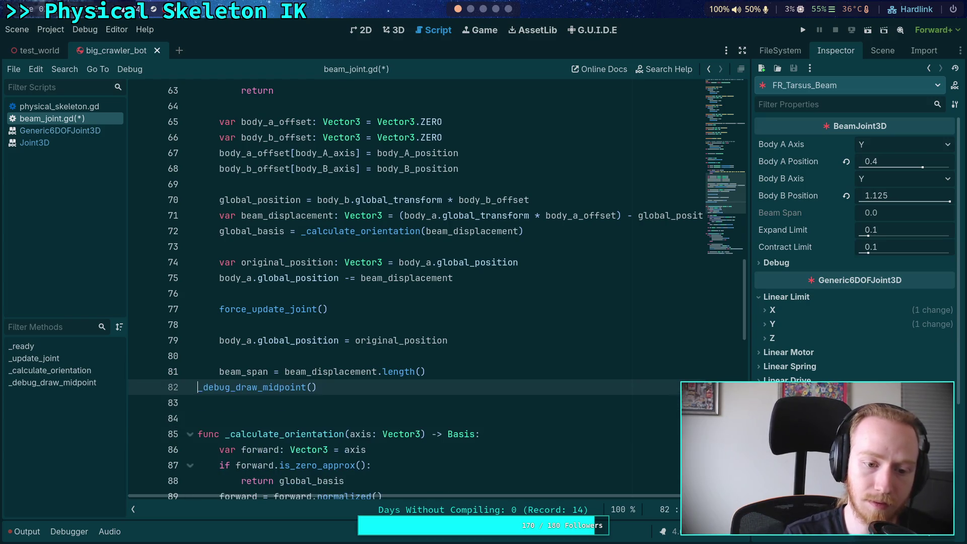
{"action": "key", "text": "End"}
{"action": "key", "text": "Return"}
{"action": "key", "text": "Return"}
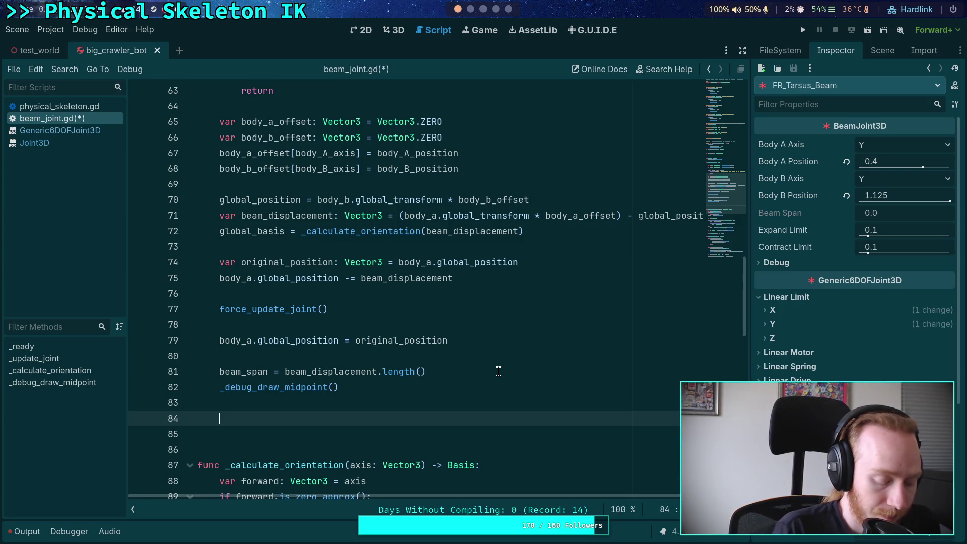
Add 'if not distance_joint:' assigning distance_joint = DistanceJoint3D.new() inside it.
{"action": "type", "text": "if dist"}
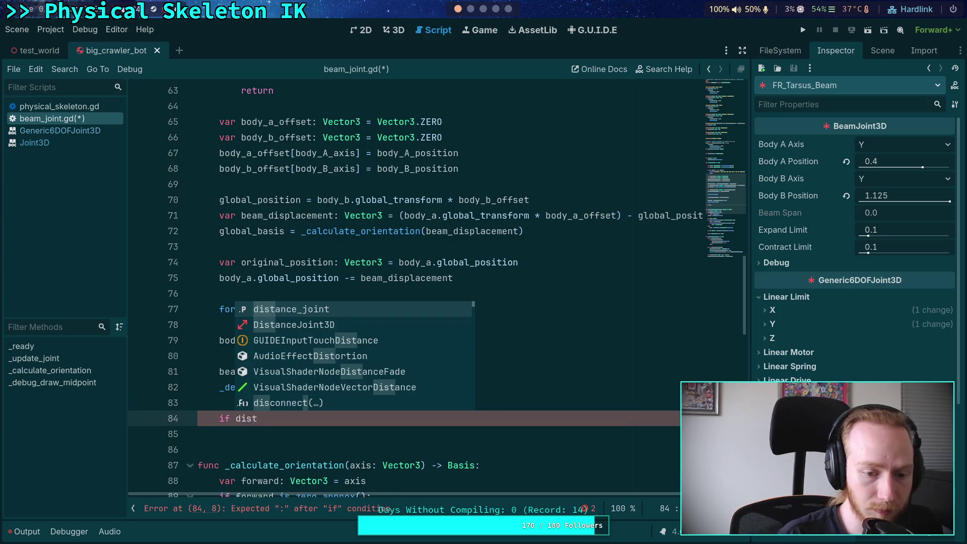
{"action": "key", "text": "BackSpace"}
{"action": "key", "text": "BackSpace"}
{"action": "key", "text": "BackSpace"}
{"action": "type", "text": "not dist"}
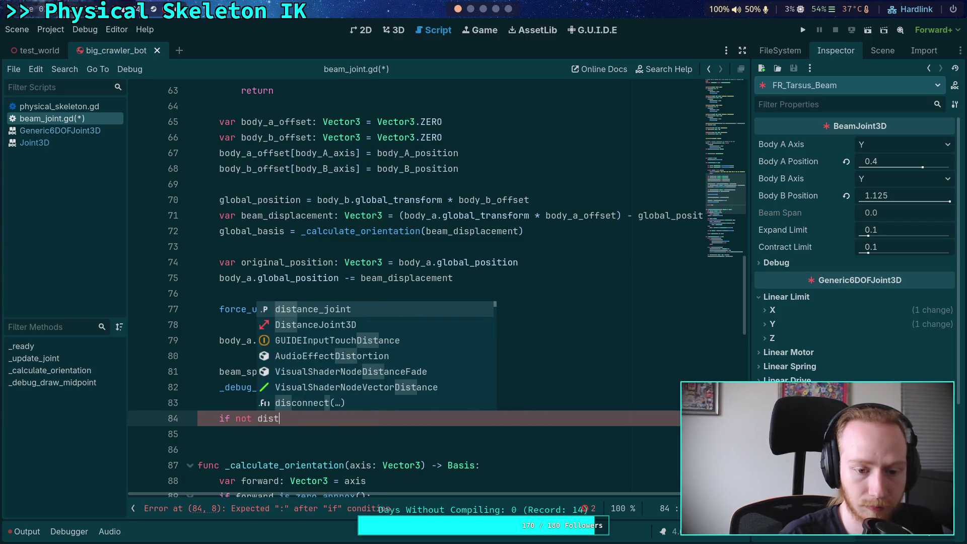
{"action": "key", "text": "Return"}
{"action": "key", "text": "Return"}
{"action": "type", "text": "dist"}
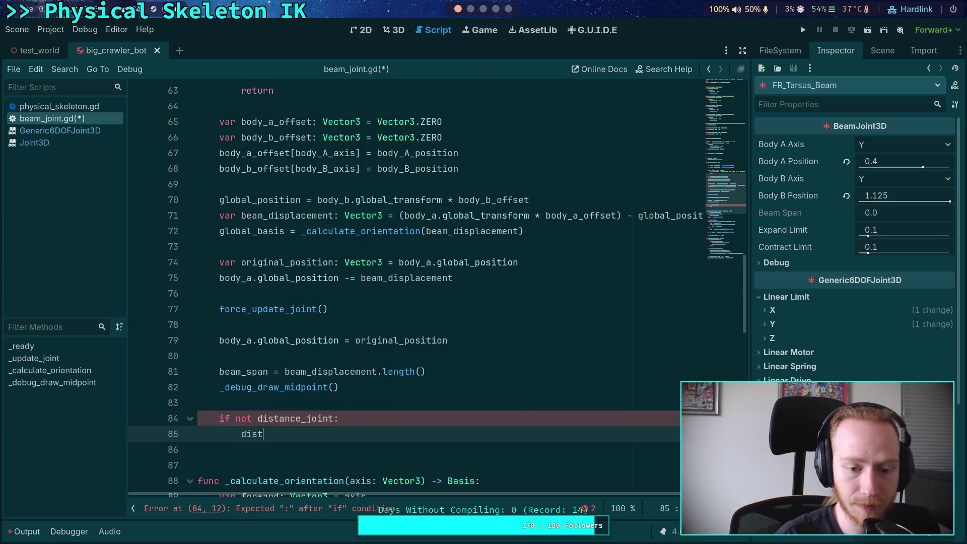
{"action": "key", "text": "Return"}
{"action": "type", "text": "= Dis"}
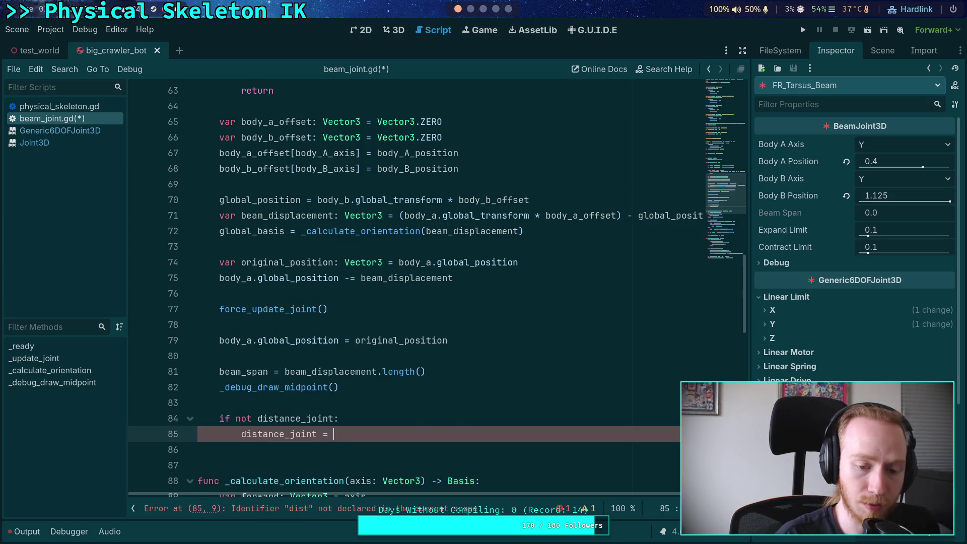
{"action": "key", "text": "Down"}
{"action": "key", "text": "Return"}
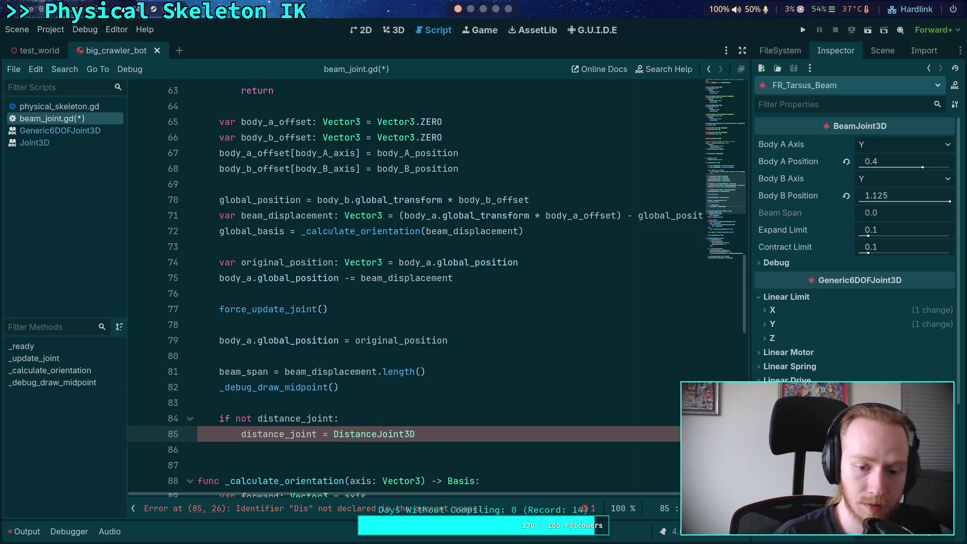
{"action": "type", "text": ".new"}
{"action": "key", "text": "Return"}
{"action": "key", "text": "Return"}
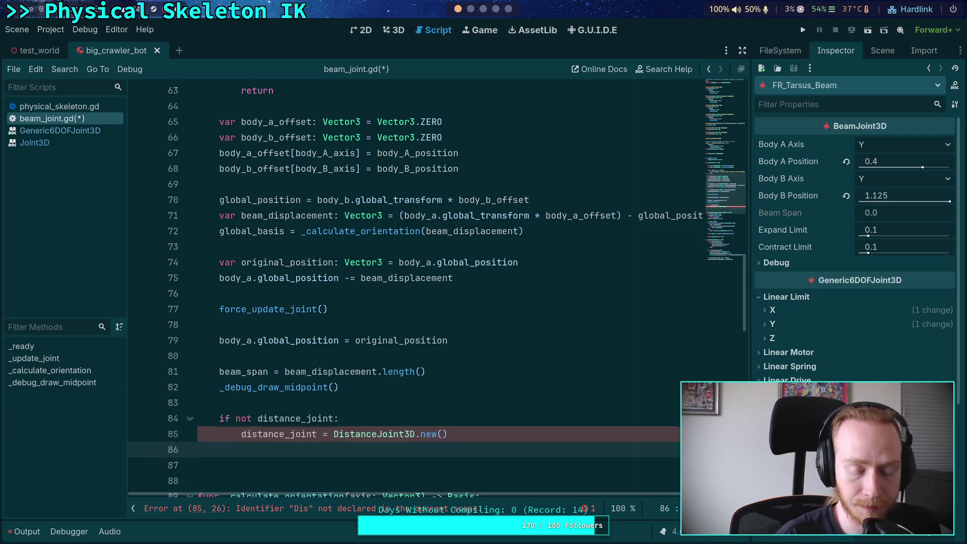
Add add_sibling(distance_joint) below so the new joint joins the scene as a sibling.
{"action": "scroll", "coordinate": [493, 370], "scroll_direction": "down", "scroll_amount": 2}
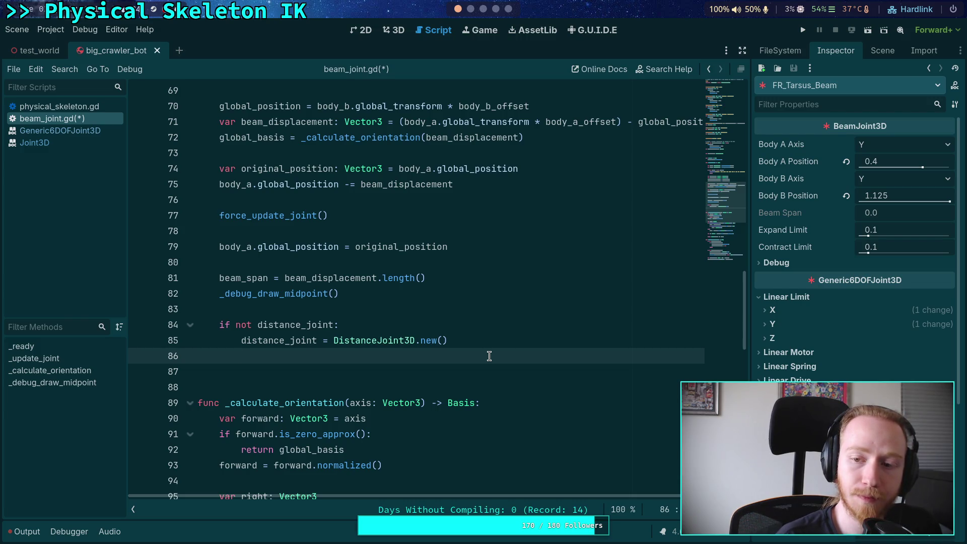
{"action": "type", "text": "add_s"}
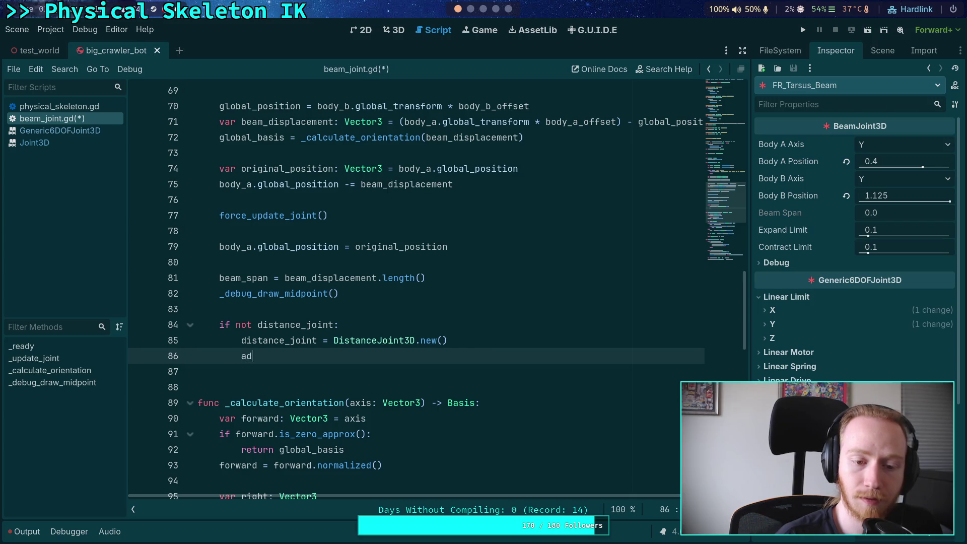
{"action": "key", "text": "Return"}
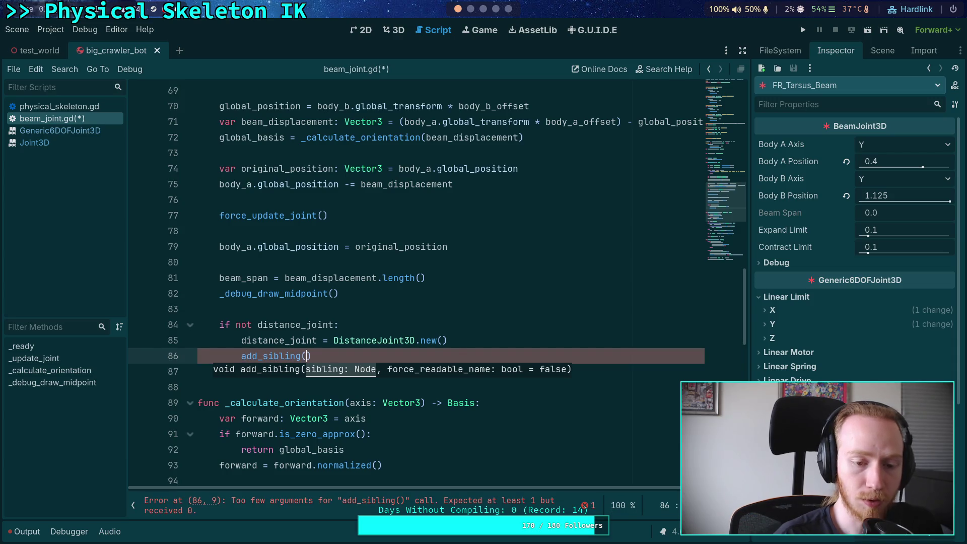
{"action": "type", "text": "distance_joint"}
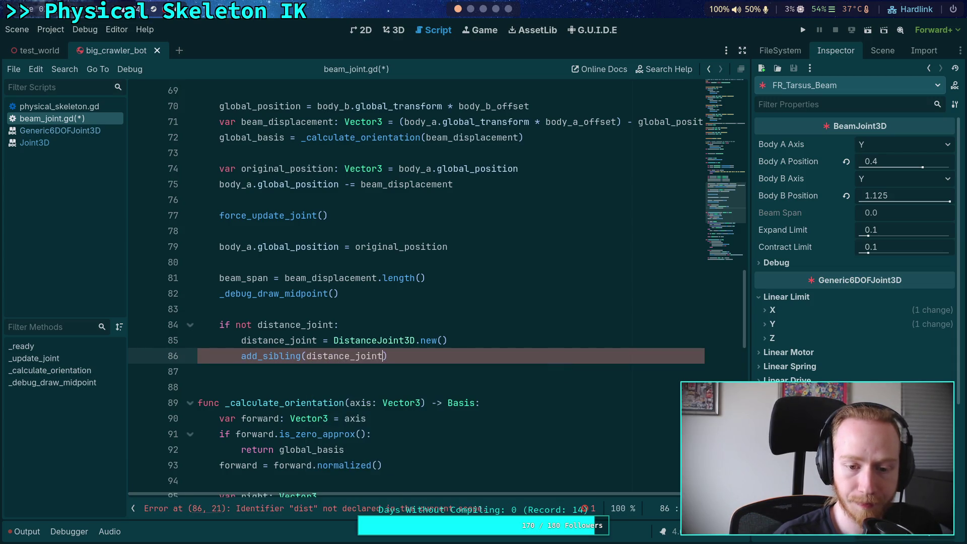
{"action": "mouse_move", "coordinate": [281, 356]}
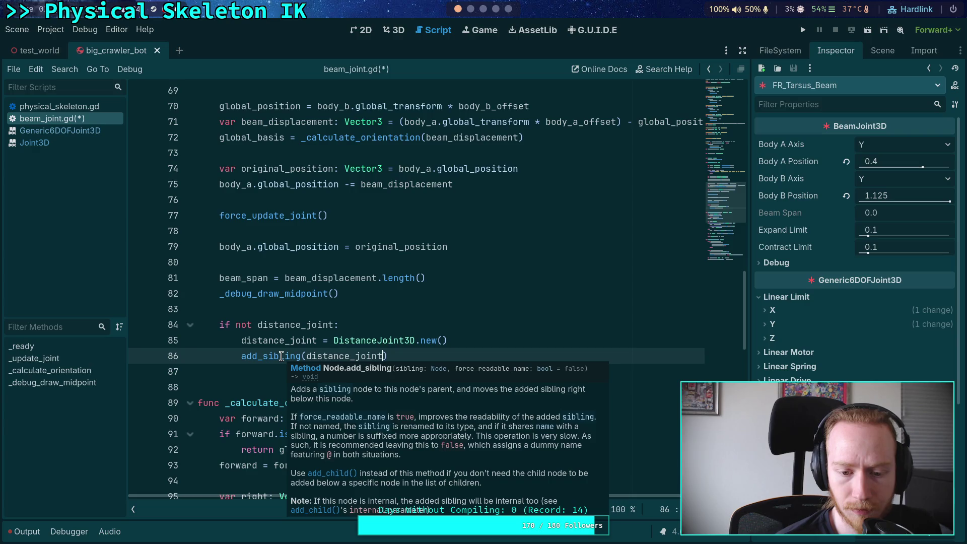
{"action": "left_click", "coordinate": [398, 356]}
{"action": "type", "text": ","}
{"action": "key", "text": "Return"}
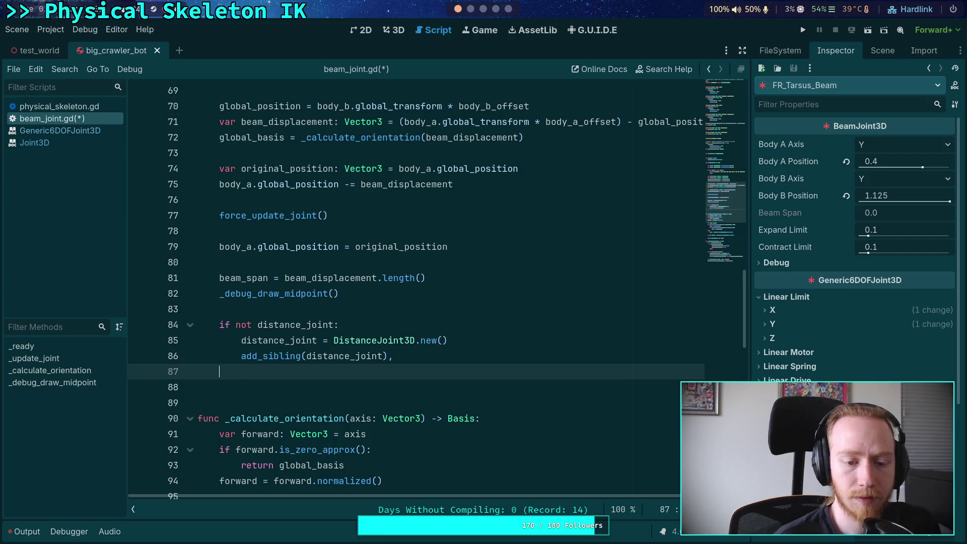
{"action": "key", "text": "BackSpace"}
{"action": "key", "text": "BackSpace"}
{"action": "key", "text": "BackSpace"}
{"action": "key", "text": "Return"}
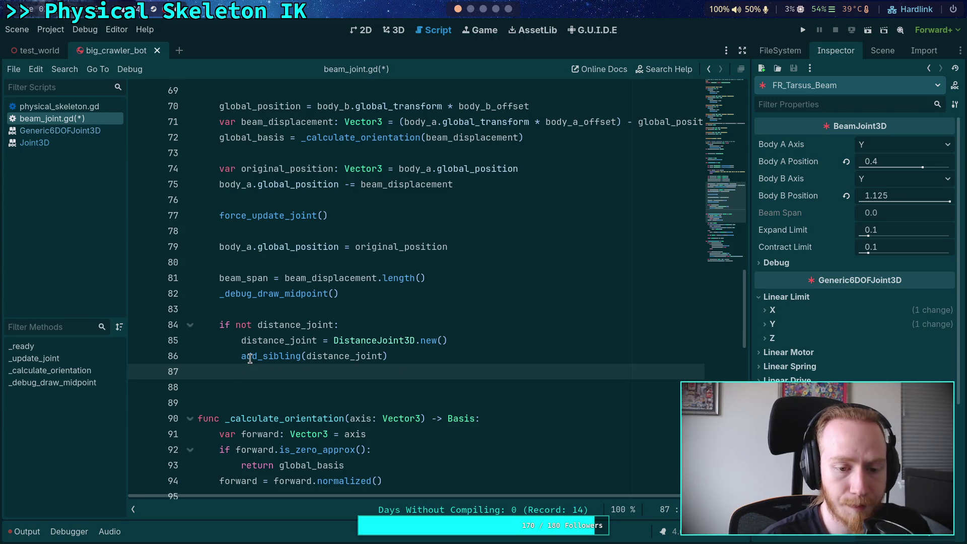
{"action": "mouse_move", "coordinate": [250, 358]}
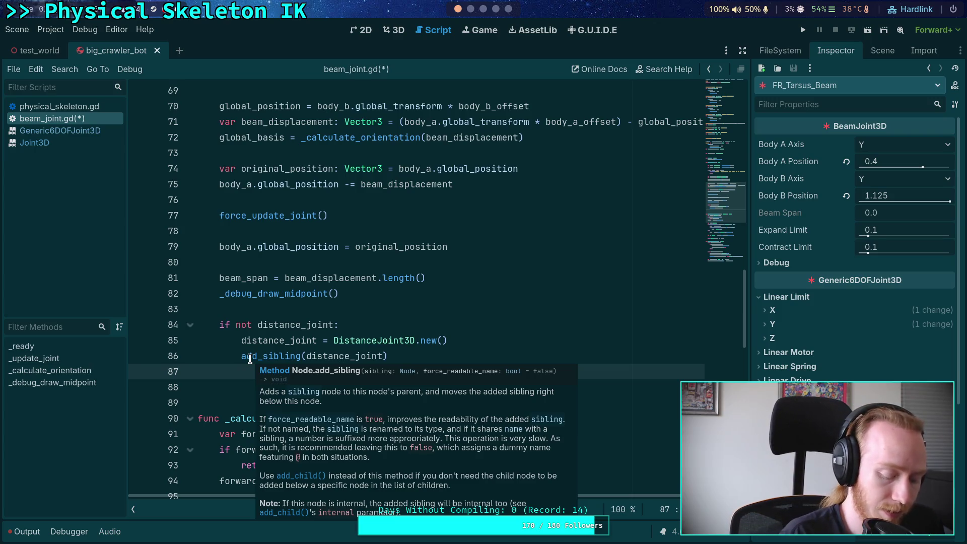
{"action": "type", "text": "sibl"}
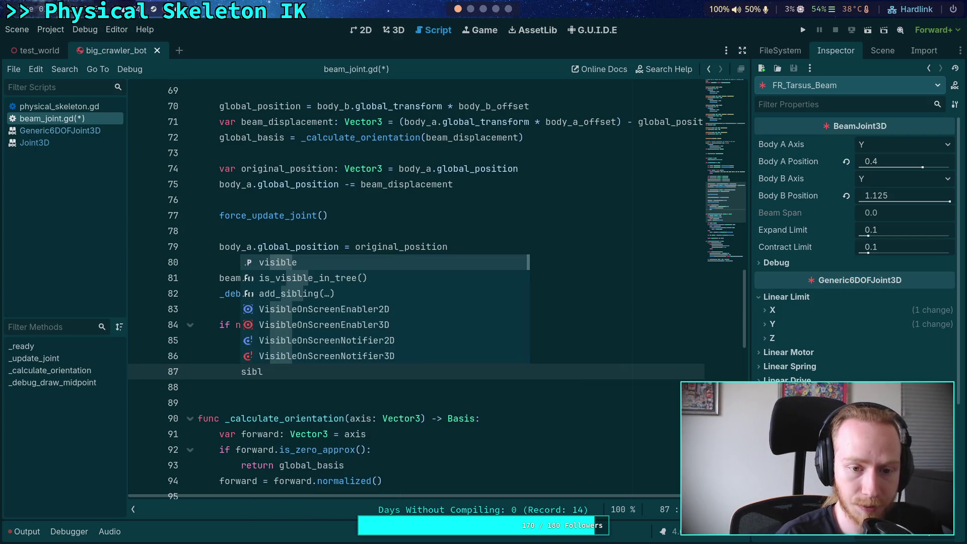
{"action": "type", "text": "ing"}
{"action": "key", "text": "BackSpace"}
{"action": "key", "text": "BackSpace"}
{"action": "key", "text": "BackSpace"}
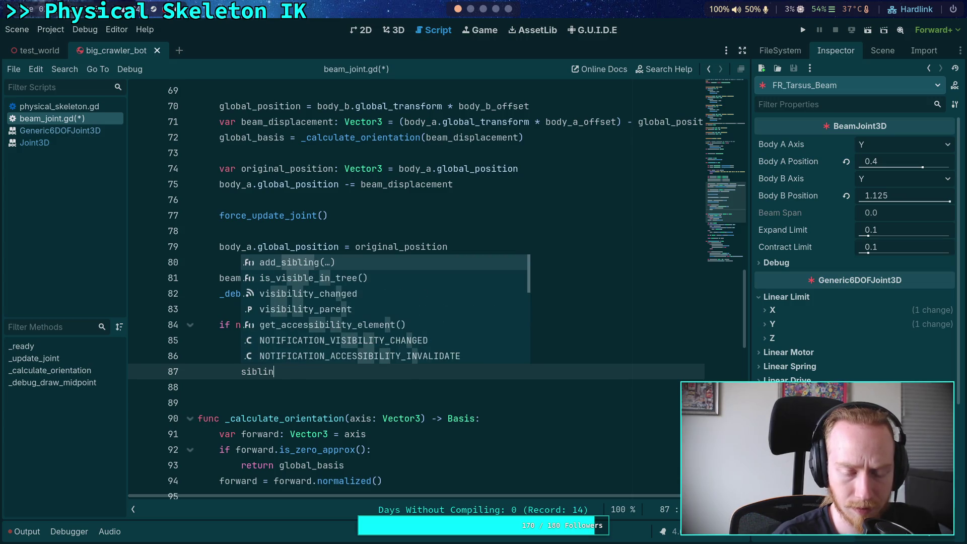
{"action": "type", "text": "index"}
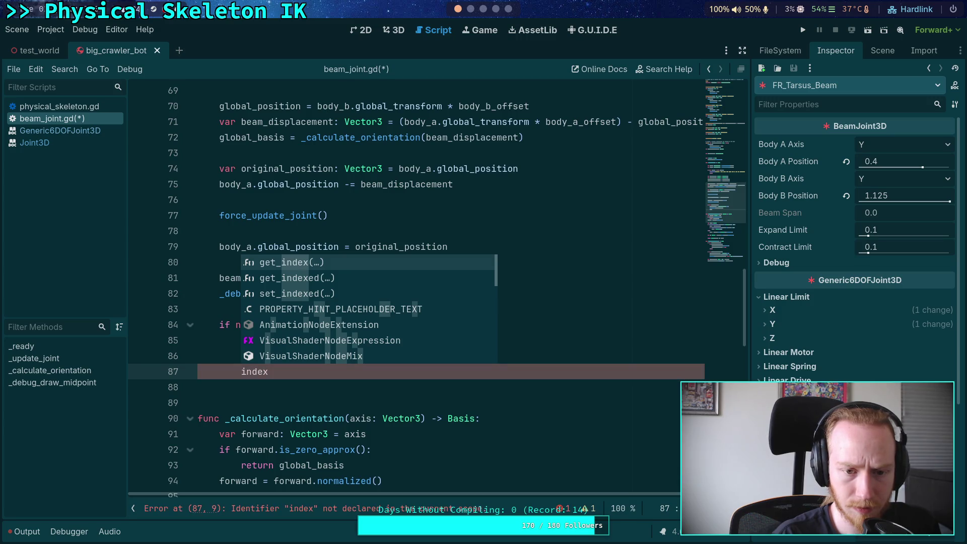
{"action": "key", "text": "Down"}
{"action": "key", "text": "Down"}
{"action": "key", "text": "Return"}
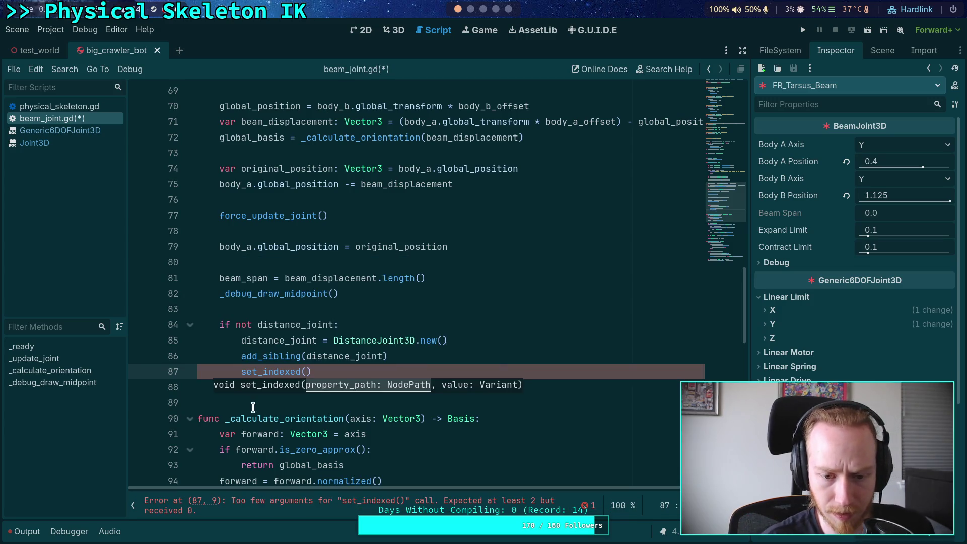
{"action": "mouse_move", "coordinate": [262, 375]}
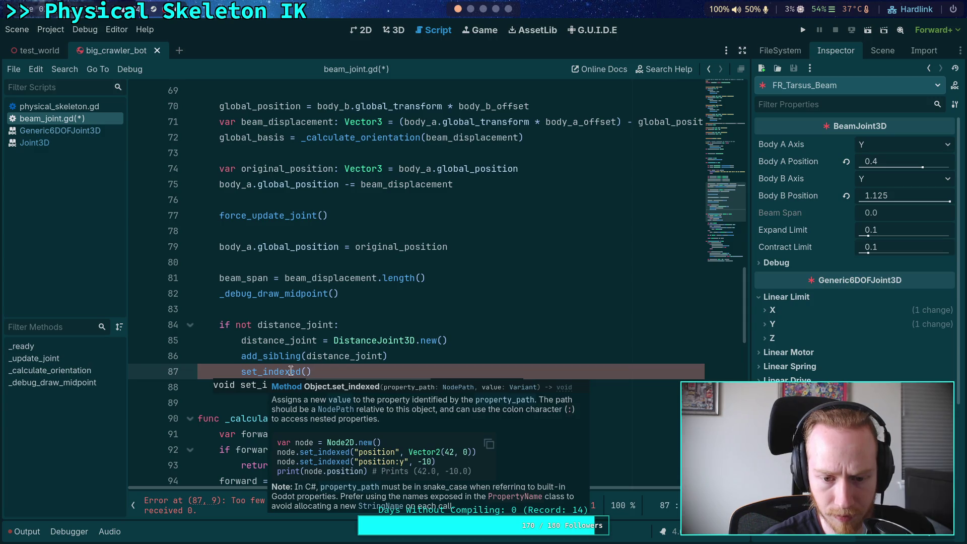
{"action": "left_click_drag", "start_coordinate": [313, 371], "coordinate": [242, 371]}
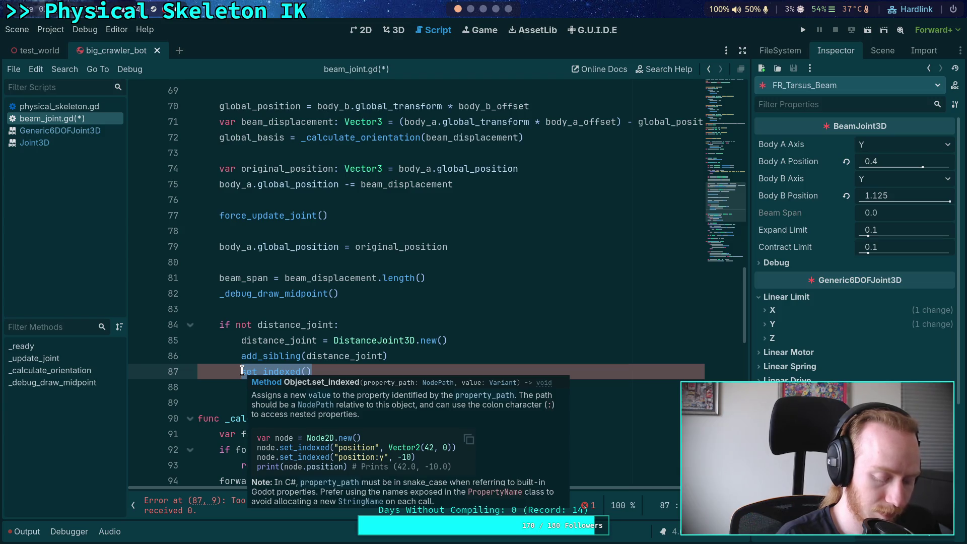
{"action": "type", "text": "child"}
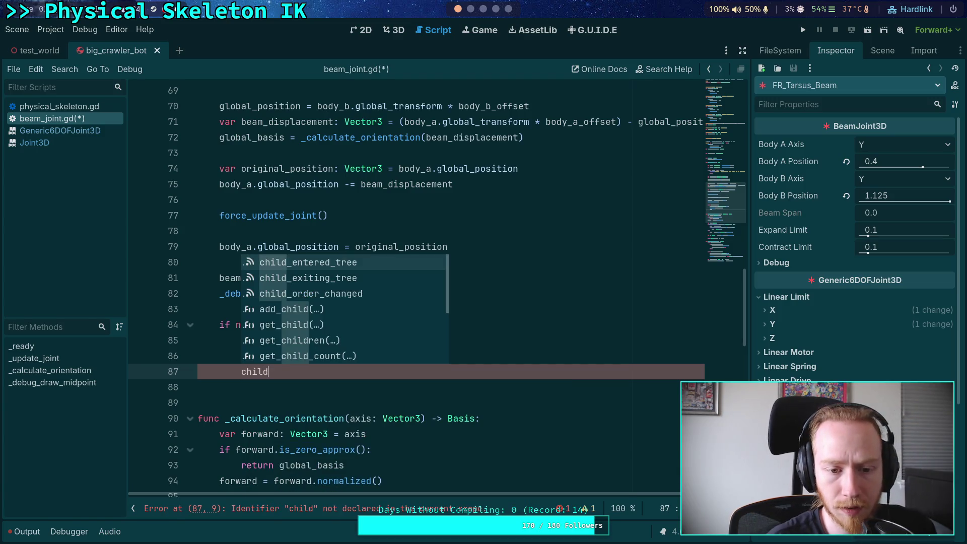
{"action": "key", "text": "Down"}
{"action": "key", "text": "Down"}
{"action": "key", "text": "Down"}
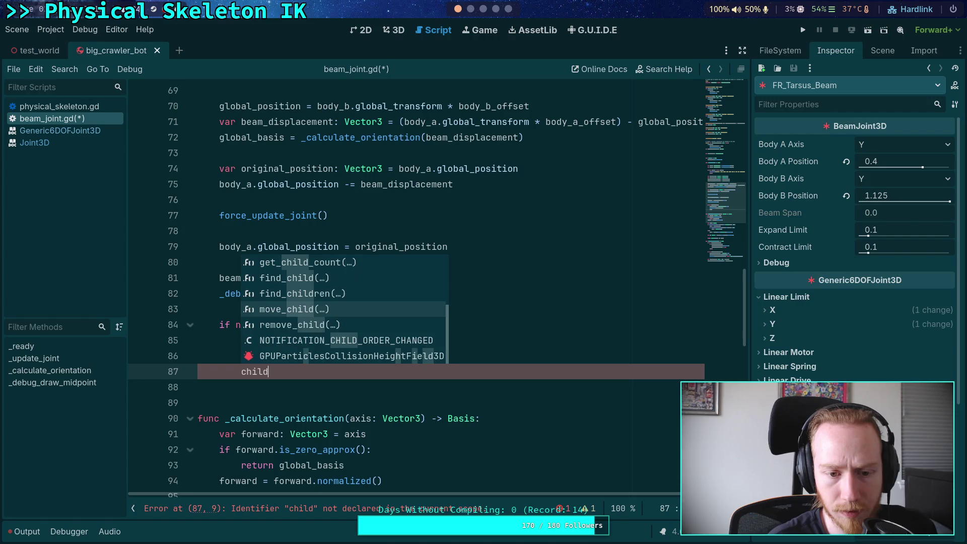
{"action": "key", "text": "Return"}
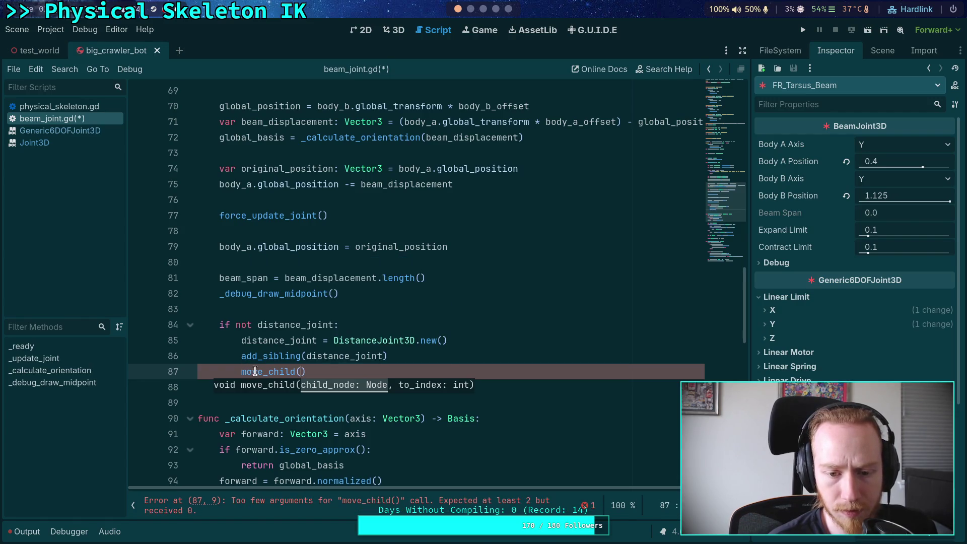
{"action": "mouse_move", "coordinate": [257, 372]}
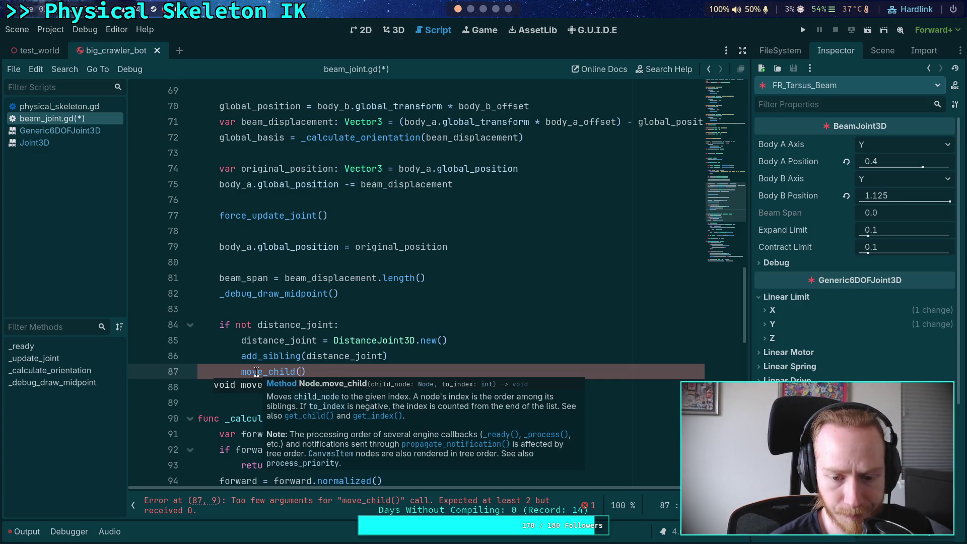
{"action": "left_click_drag", "start_coordinate": [306, 371], "coordinate": [241, 371]}
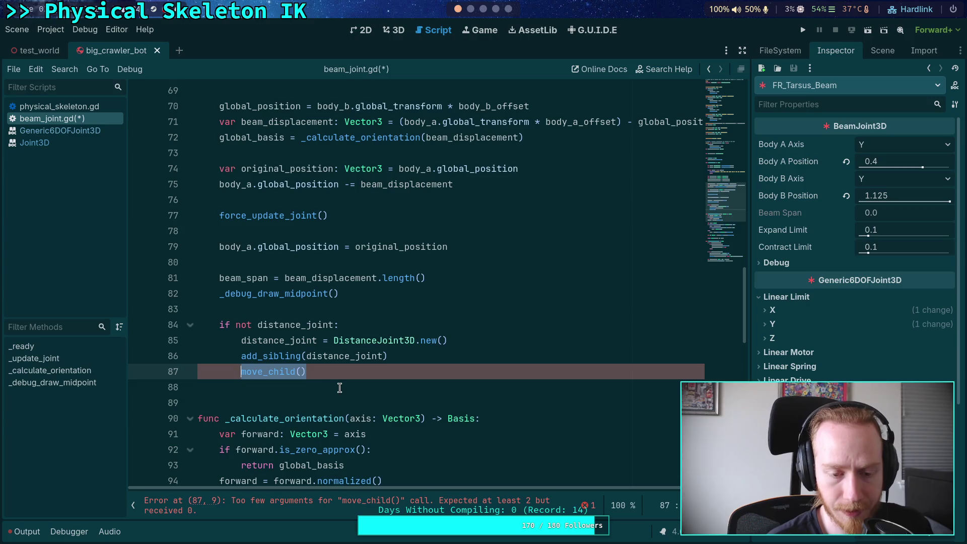
{"action": "key", "text": "BackSpace"}
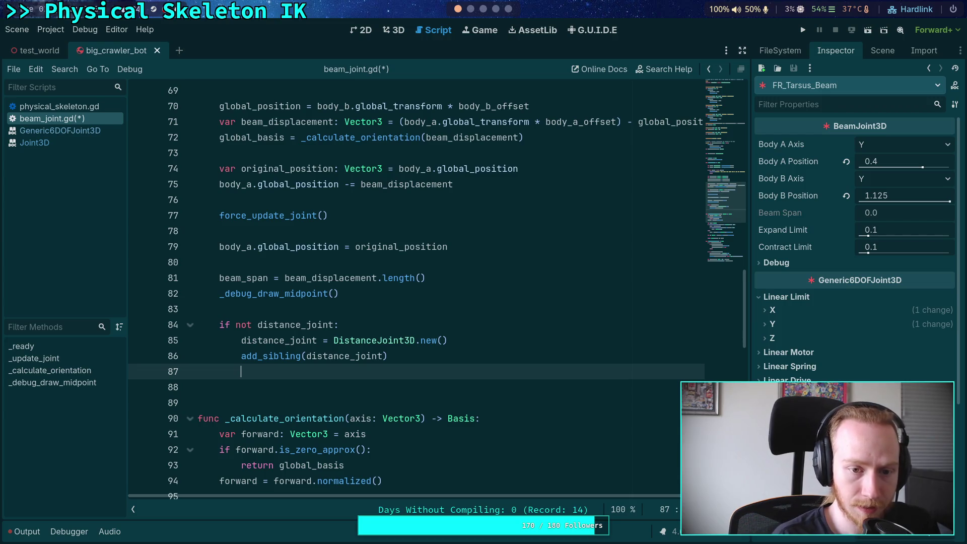
Move the beam_span and distance-joint lines up to just after the orientation calculation on line 73.
{"action": "left_click_drag", "start_coordinate": [387, 356], "coordinate": [172, 313]}
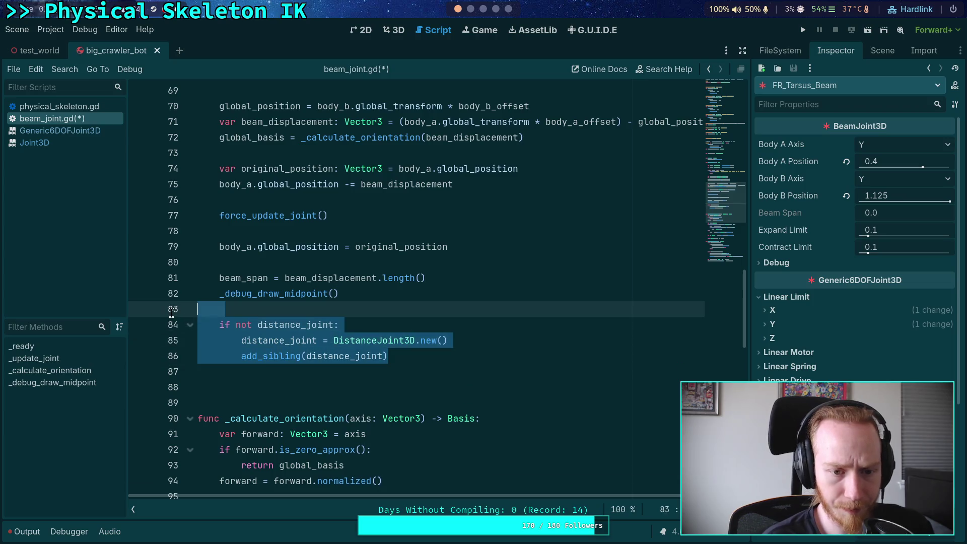
{"action": "double_click", "coordinate": [243, 277]}
{"action": "scroll", "coordinate": [326, 327], "scroll_direction": "up", "scroll_amount": 2}
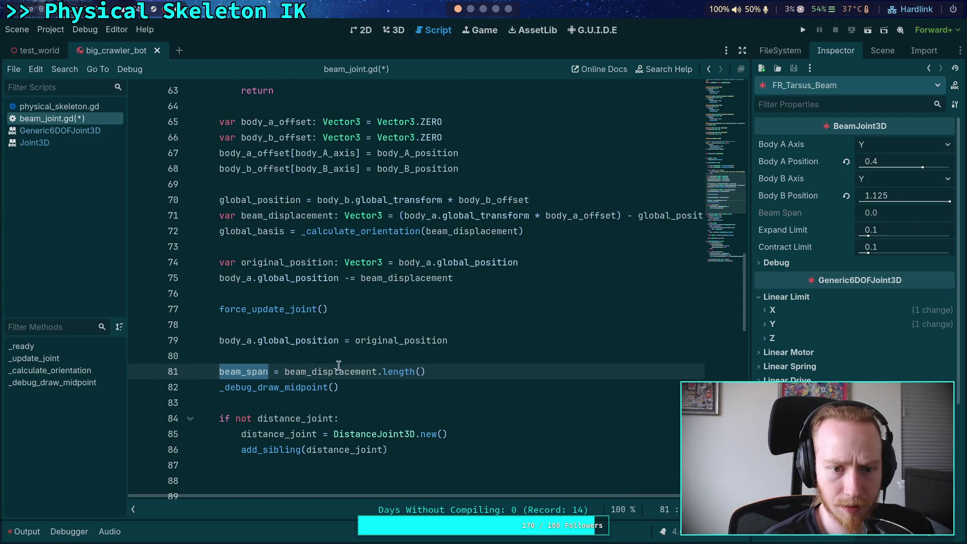
{"action": "left_click", "coordinate": [355, 386]}
{"action": "left_click_drag", "start_coordinate": [355, 386], "coordinate": [219, 372]}
{"action": "mouse_move", "coordinate": [387, 449]}
{"action": "left_mouse_down"}
{"action": "mouse_move", "coordinate": [282, 434]}
{"action": "mouse_move", "coordinate": [213, 380]}
{"action": "mouse_move", "coordinate": [218, 372]}
{"action": "left_mouse_up"}
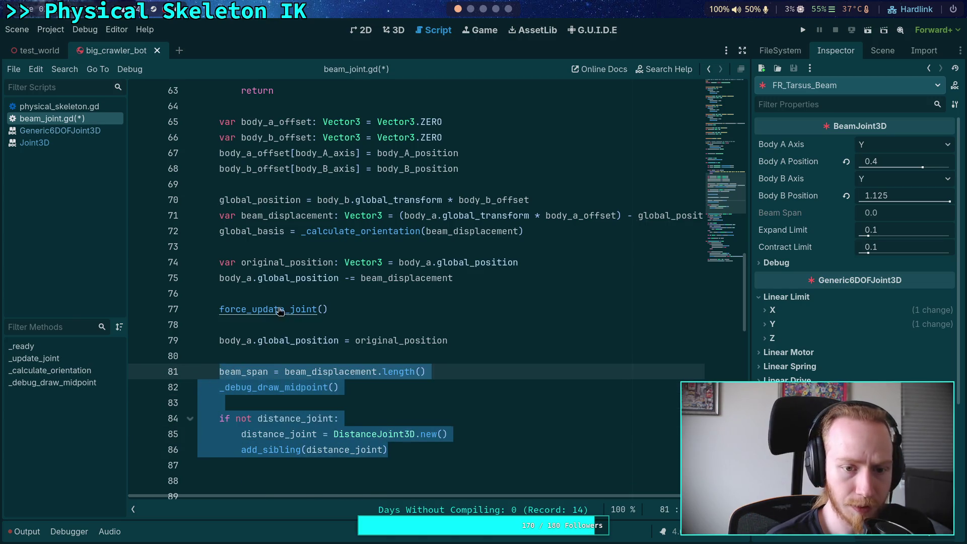
{"action": "key", "text": "Delete"}
{"action": "left_click", "coordinate": [309, 247]}
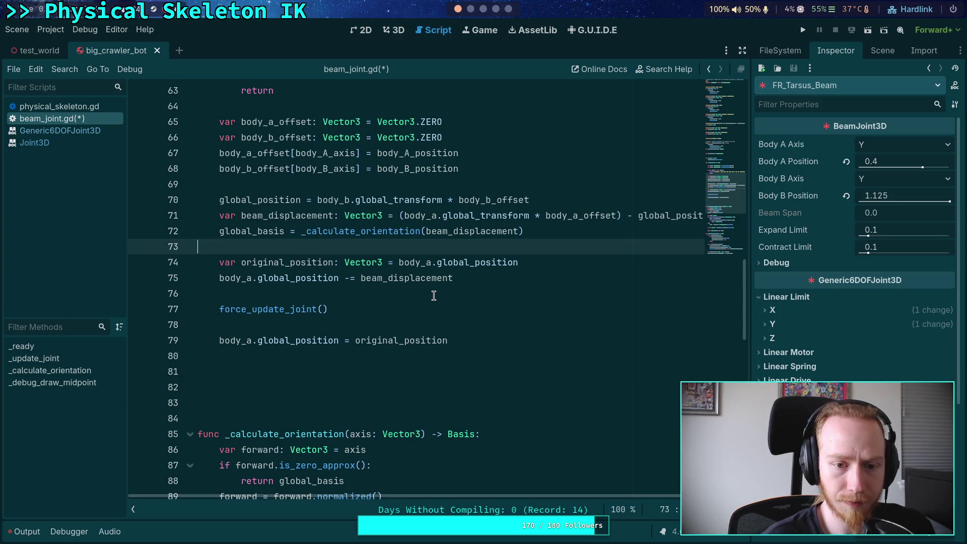
{"action": "key", "text": "Return"}
{"action": "key", "text": "Return"}
{"action": "key", "text": "Up"}
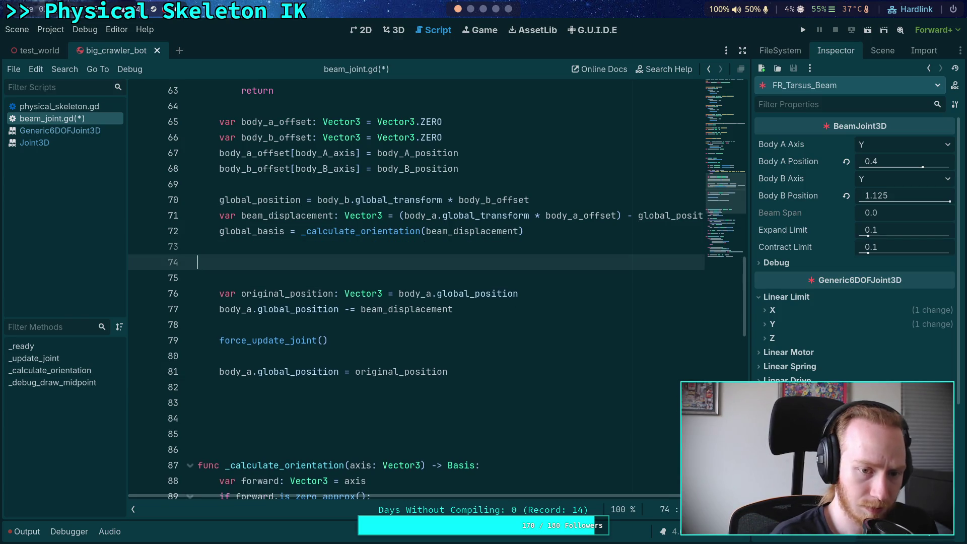
{"action": "type", "text": "beam_span = beam_displacement.length() \t_debug_draw_midpoint()  \tif not distance_joint: \t\tdistance_joint = DistanceJoint3D.new() \t\tadd_sibling(distance_joint)"}
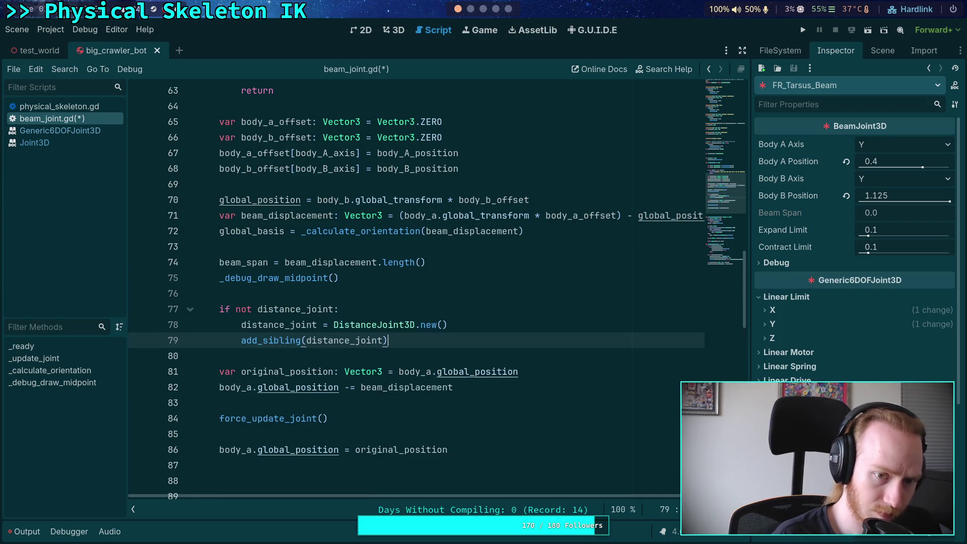
Tidy the surrounding blank lines and add '# Create distance joint here' after the midpoint debug call.
{"action": "left_click", "coordinate": [403, 251]}
{"action": "key", "text": "Return"}
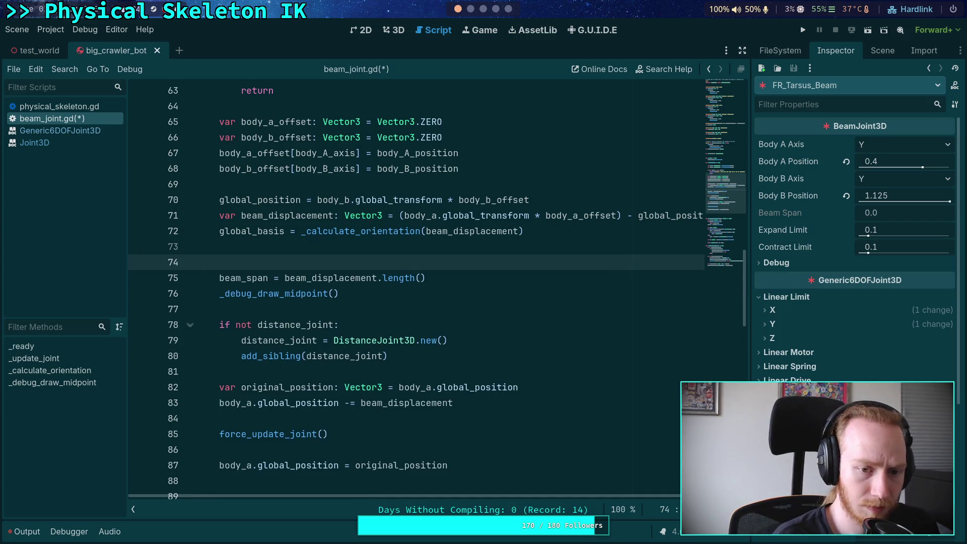
{"action": "key", "text": "BackSpace"}
{"action": "left_click", "coordinate": [368, 297]}
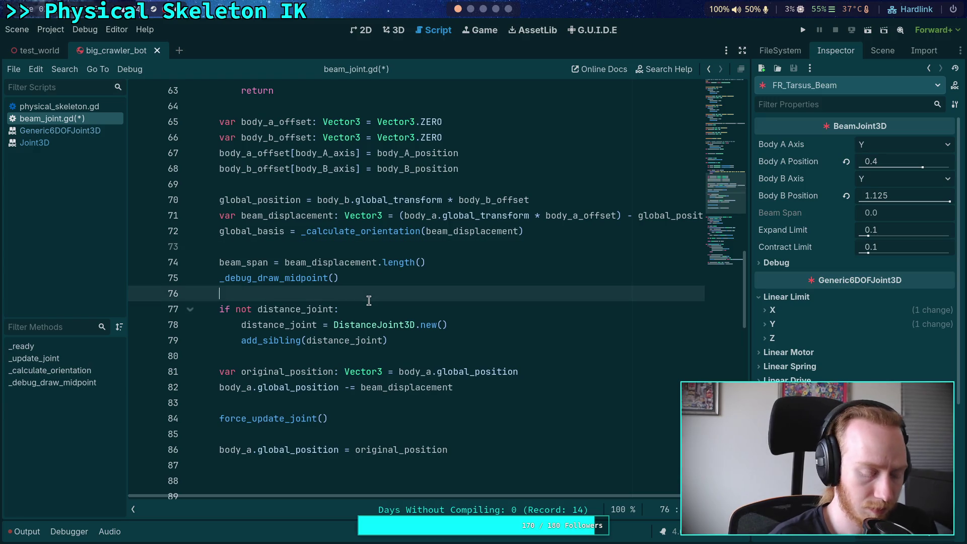
{"action": "key", "text": "Return"}
{"action": "type", "text": "# Create dis"}
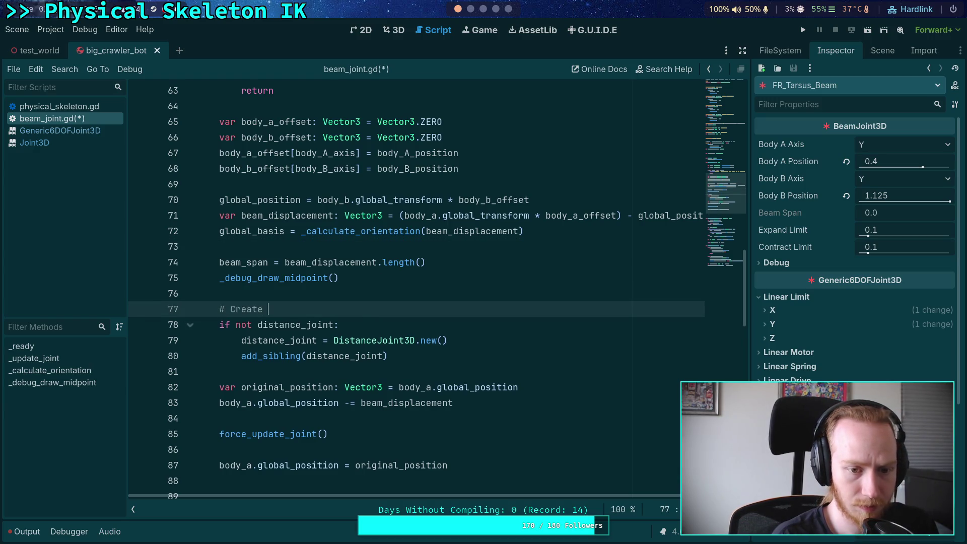
{"action": "type", "text": "tance joint here"}
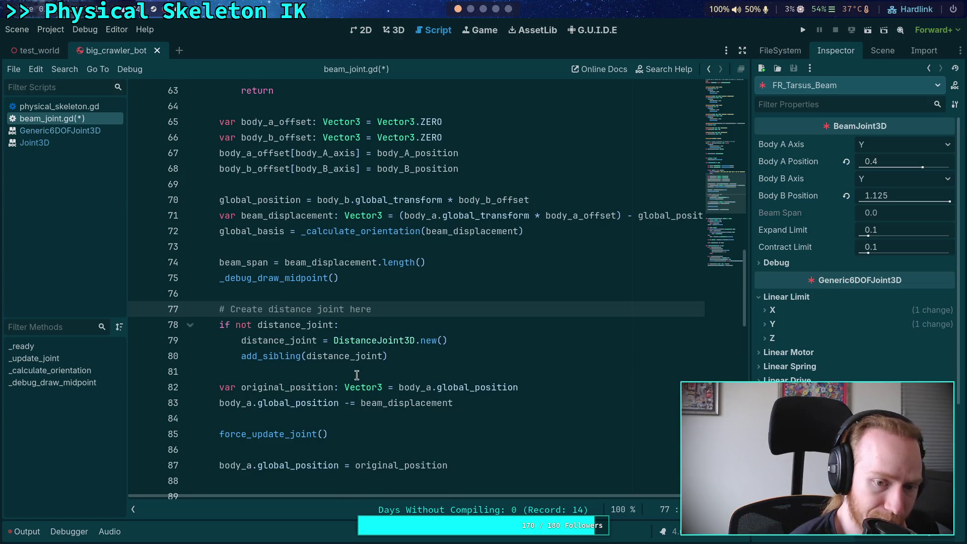
{"action": "scroll", "coordinate": [355, 382], "scroll_direction": "up", "scroll_amount": 2}
{"action": "scroll", "coordinate": [355, 382], "scroll_direction": "up", "scroll_amount": 3}
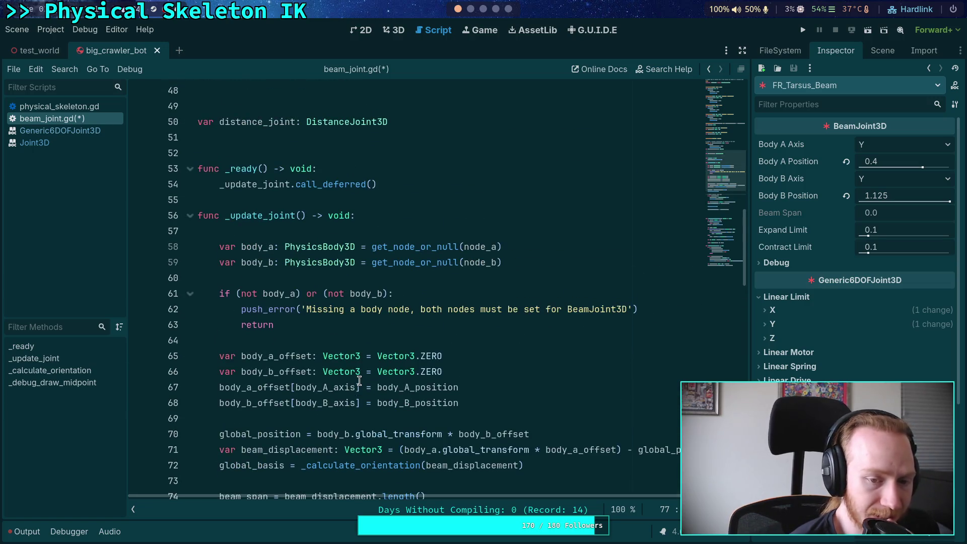
{"action": "scroll", "coordinate": [359, 380], "scroll_direction": "down", "scroll_amount": 3}
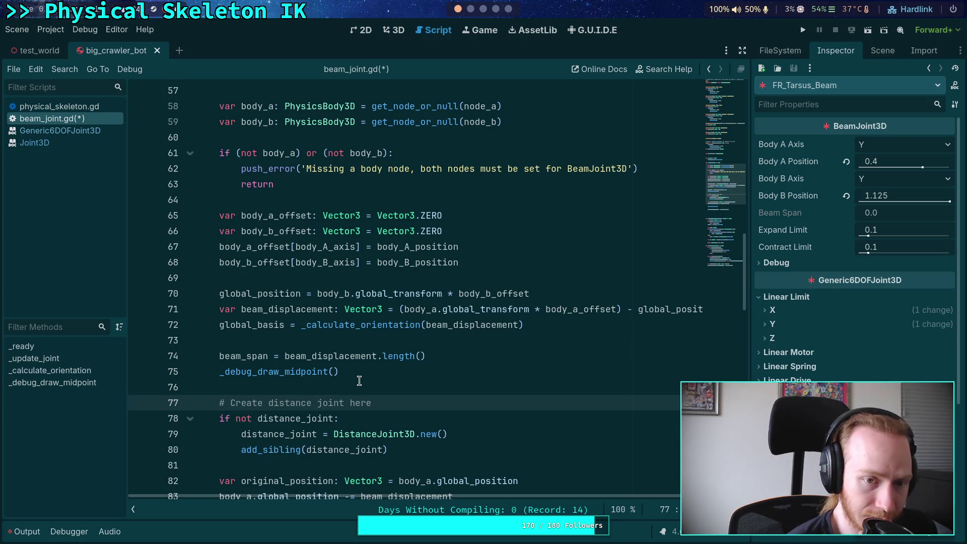
{"action": "scroll", "coordinate": [359, 381], "scroll_direction": "up", "scroll_amount": 4}
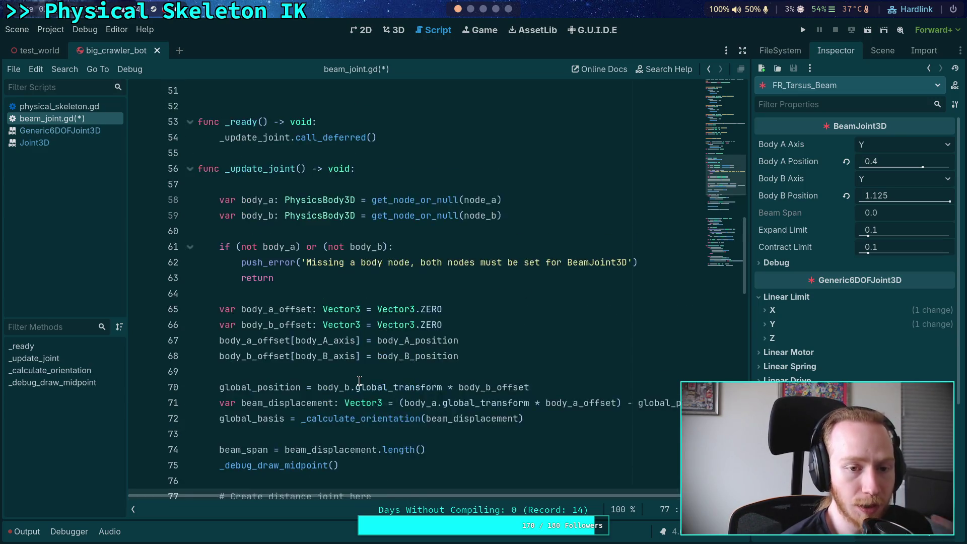
{"action": "double_click", "coordinate": [254, 259]}
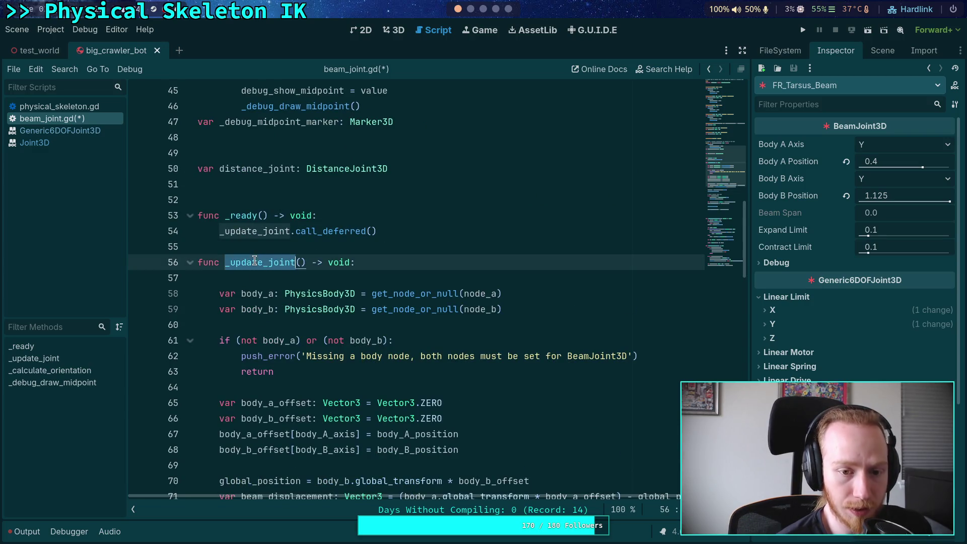
{"action": "scroll", "coordinate": [280, 300], "scroll_direction": "down", "scroll_amount": 8}
{"action": "left_click", "coordinate": [249, 262]}
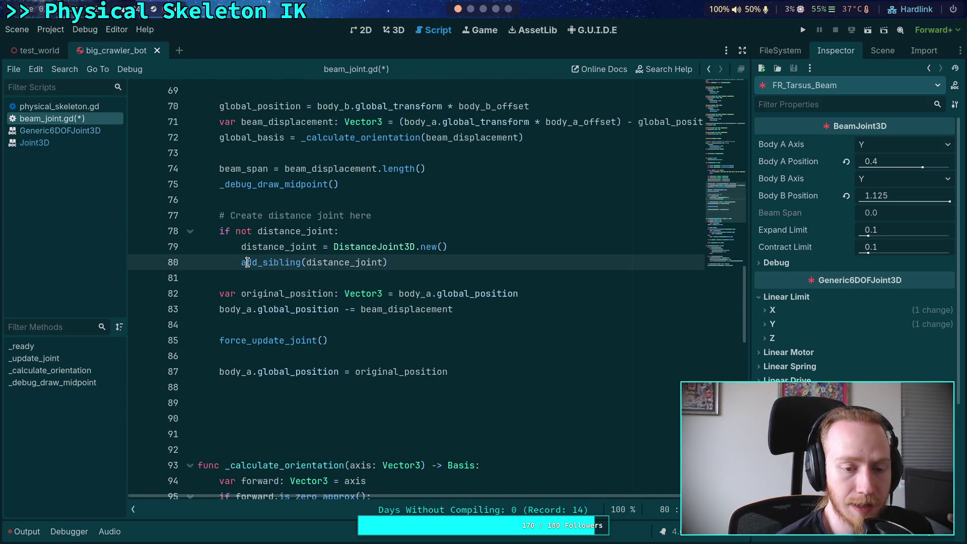
{"action": "double_click", "coordinate": [255, 263]}
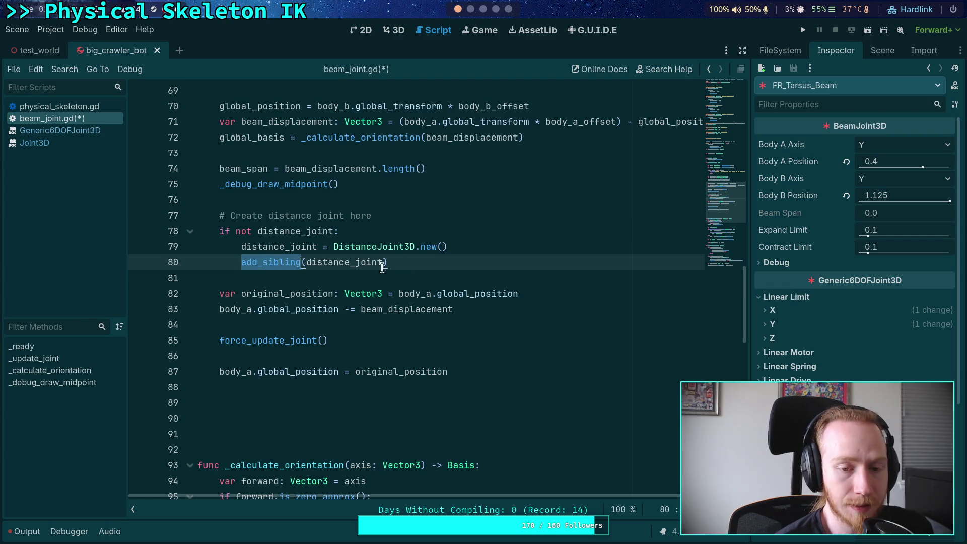
{"action": "left_click", "coordinate": [412, 266]}
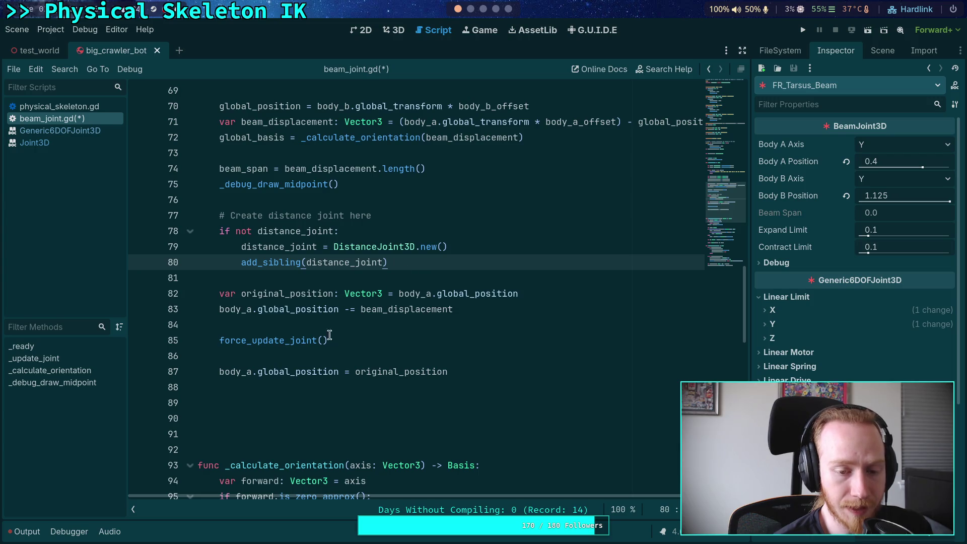
{"action": "double_click", "coordinate": [284, 340]}
{"action": "left_click", "coordinate": [311, 418]}
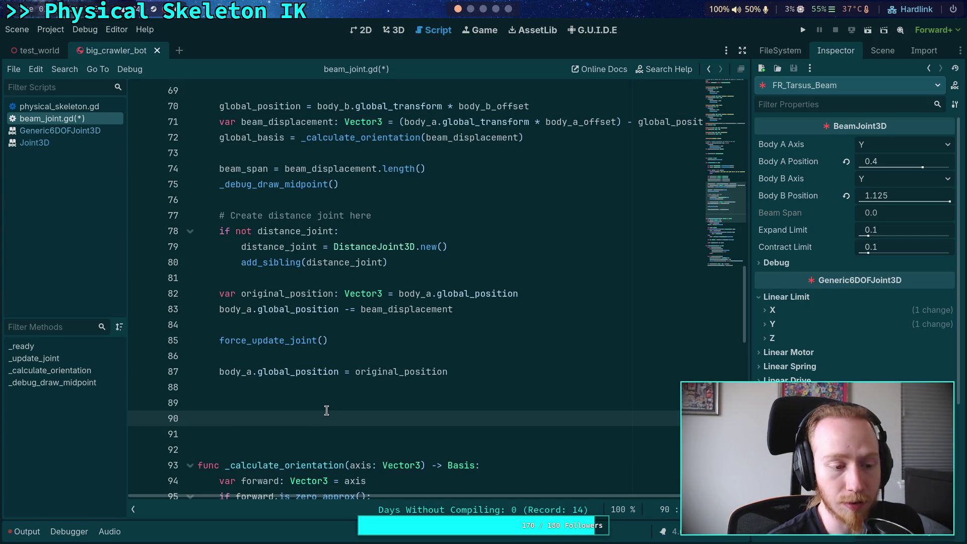
{"action": "left_click", "coordinate": [366, 356]}
{"action": "left_click", "coordinate": [363, 387]}
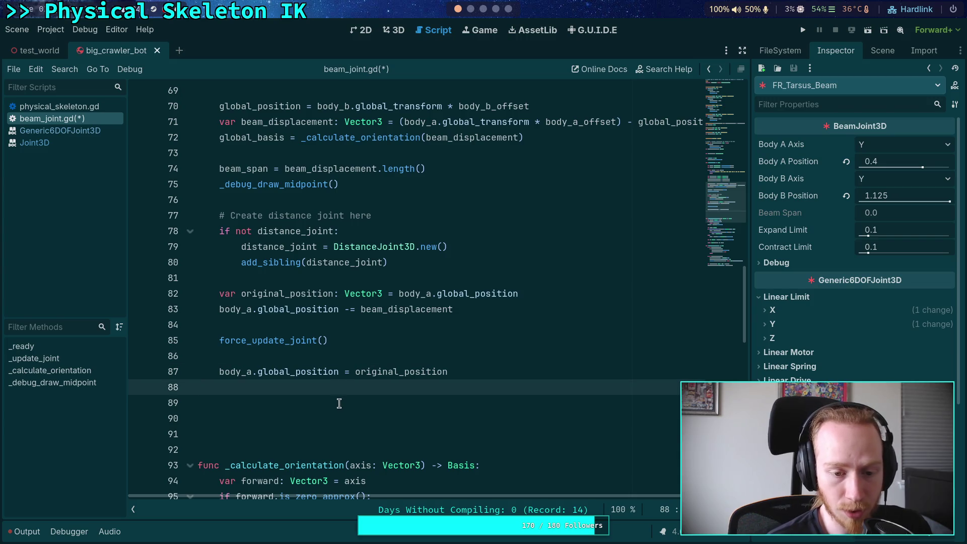
{"action": "left_click", "coordinate": [339, 401]}
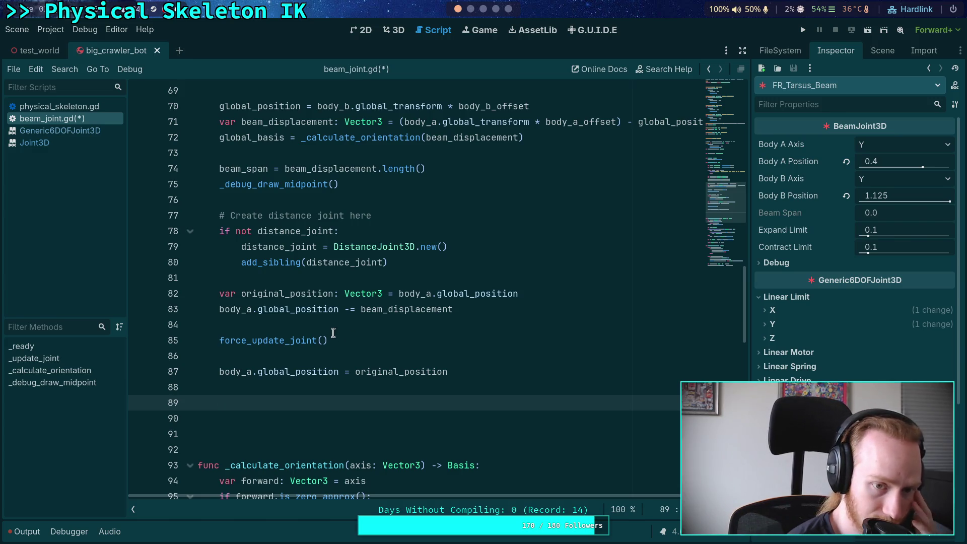
{"action": "scroll", "coordinate": [342, 333], "scroll_direction": "up", "scroll_amount": 1}
{"action": "left_click", "coordinate": [463, 311]}
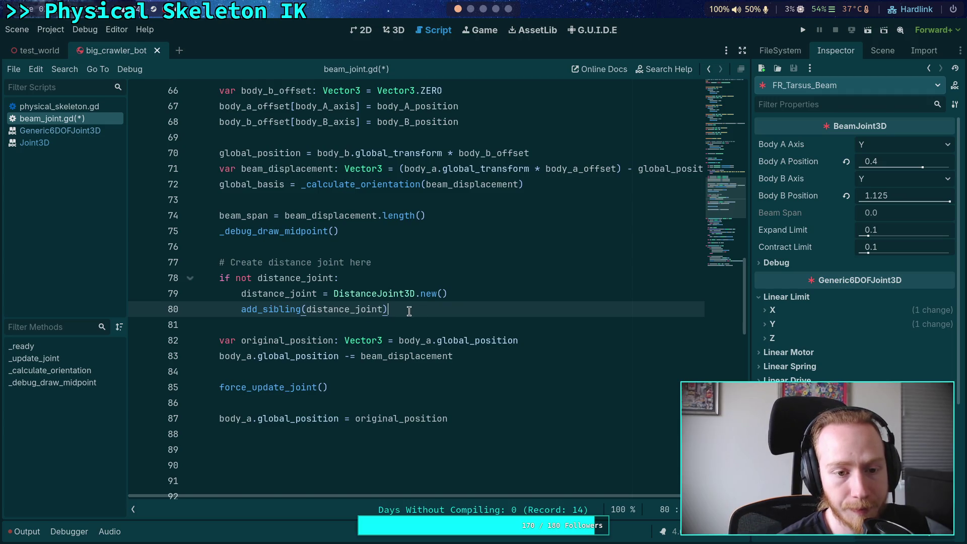
Cut lines 73–80 and paste them below the original_position restore line, removing the leftover blank line.
{"action": "key", "text": "shift+Up"}
{"action": "key", "text": "shift+Up"}
{"action": "key", "text": "shift+Up"}
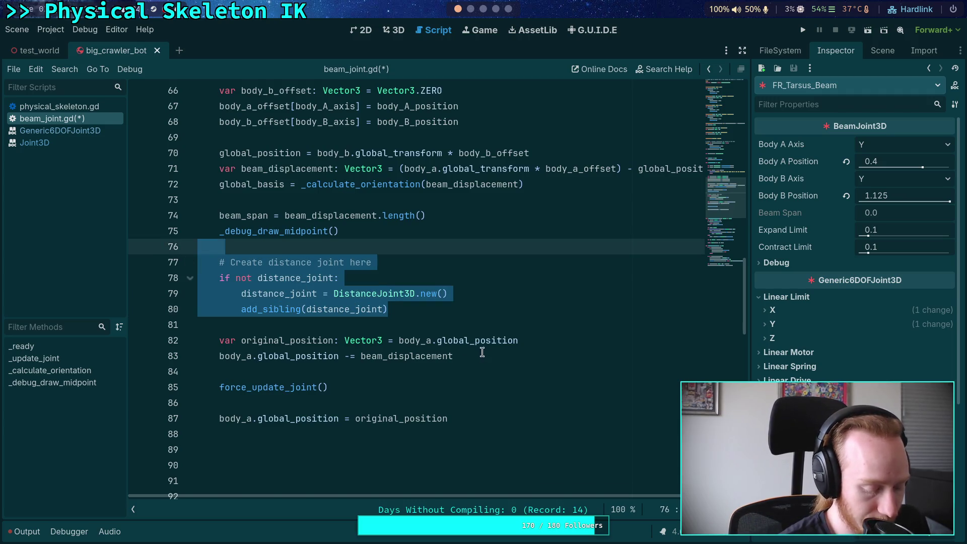
{"action": "left_click", "coordinate": [419, 312]}
{"action": "key", "text": "shift+Up"}
{"action": "key", "text": "shift+Up"}
{"action": "key", "text": "shift+Up"}
{"action": "key", "text": "ctrl+x"}
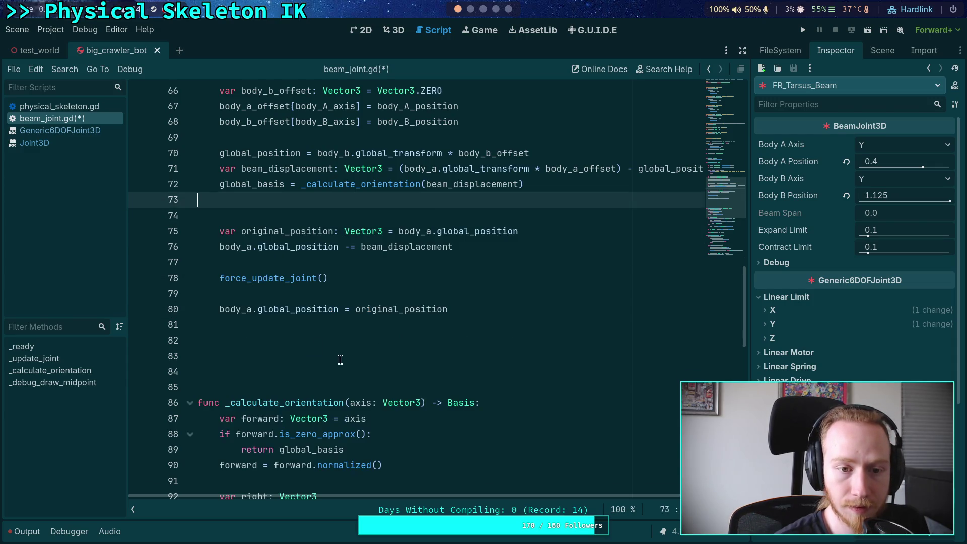
{"action": "left_click", "coordinate": [298, 326]}
{"action": "key", "text": "ctrl+v"}
{"action": "left_click", "coordinate": [282, 215]}
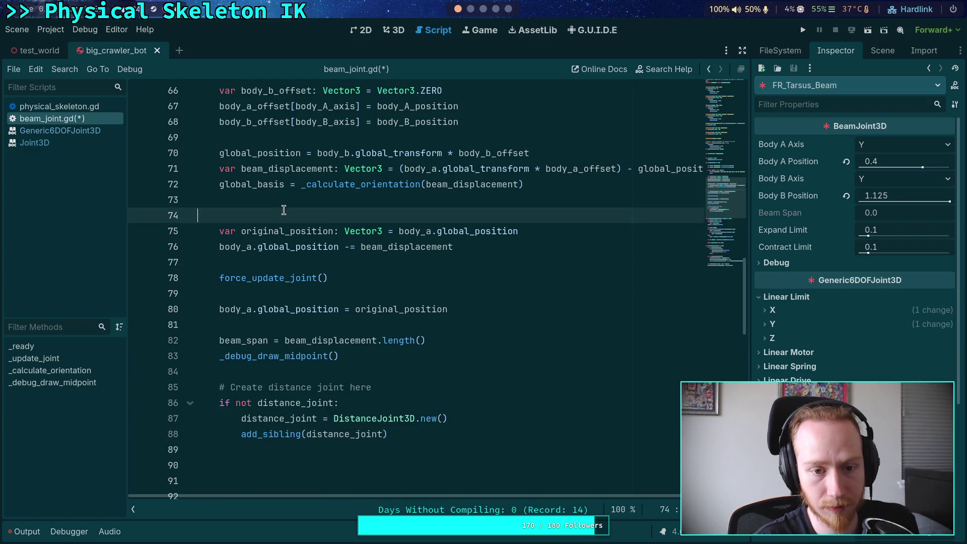
{"action": "key", "text": "BackSpace"}
Delete the '# Create distance joint here' comment line above the DistanceJoint3D creation block.
{"action": "left_click", "coordinate": [467, 403]}
{"action": "left_click", "coordinate": [470, 433]}
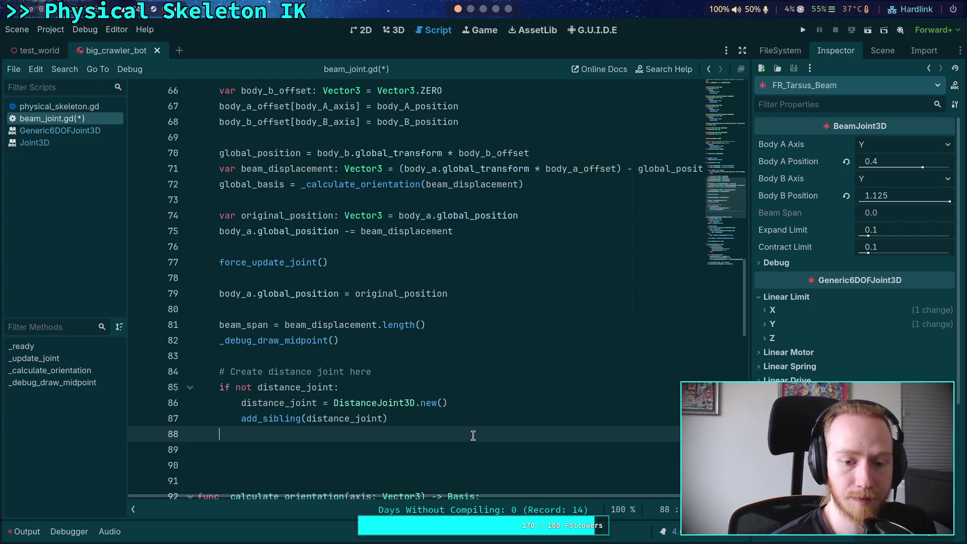
{"action": "scroll", "coordinate": [471, 428], "scroll_direction": "down", "scroll_amount": 1}
{"action": "left_click", "coordinate": [431, 331]}
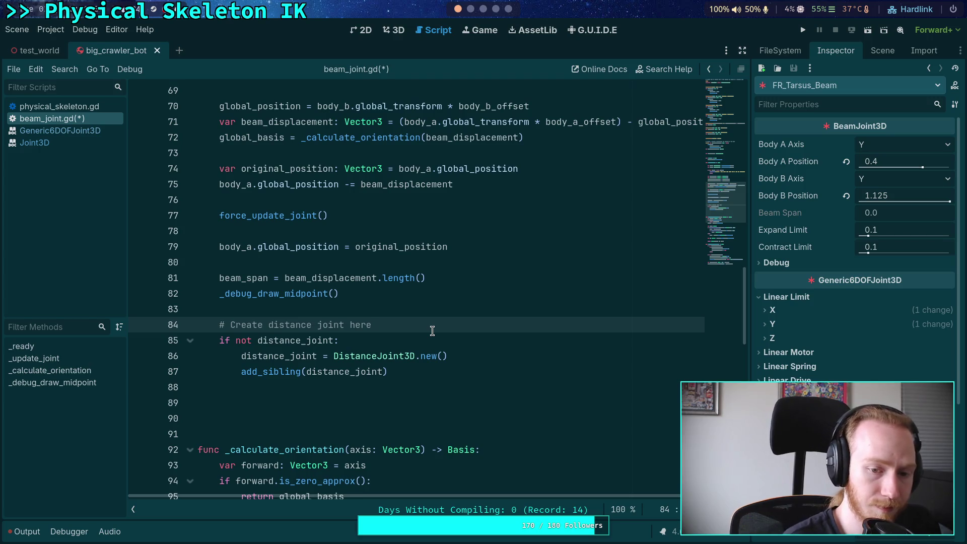
{"action": "type", "text": ", so it"}
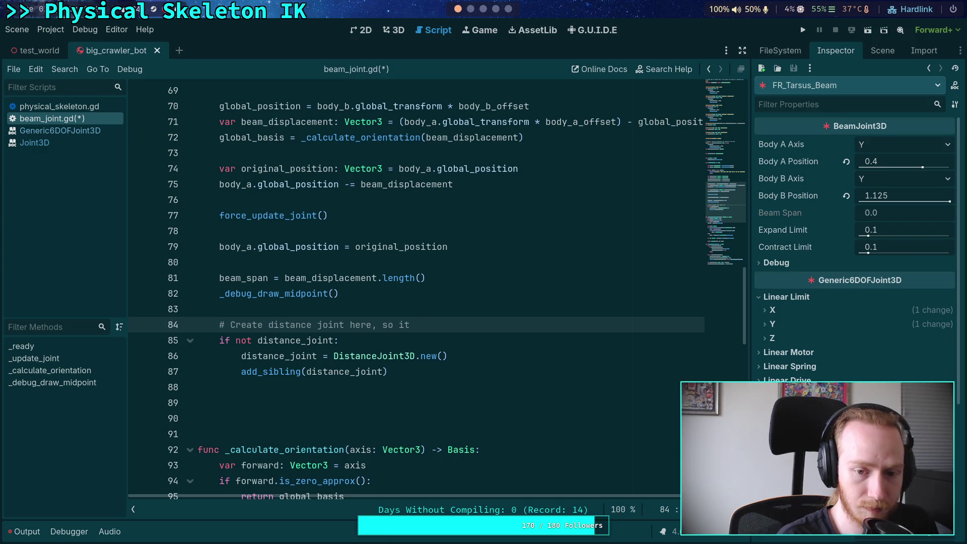
{"action": "key", "text": "BackSpace"}
{"action": "key", "text": "BackSpace"}
{"action": "key", "text": "BackSpace"}
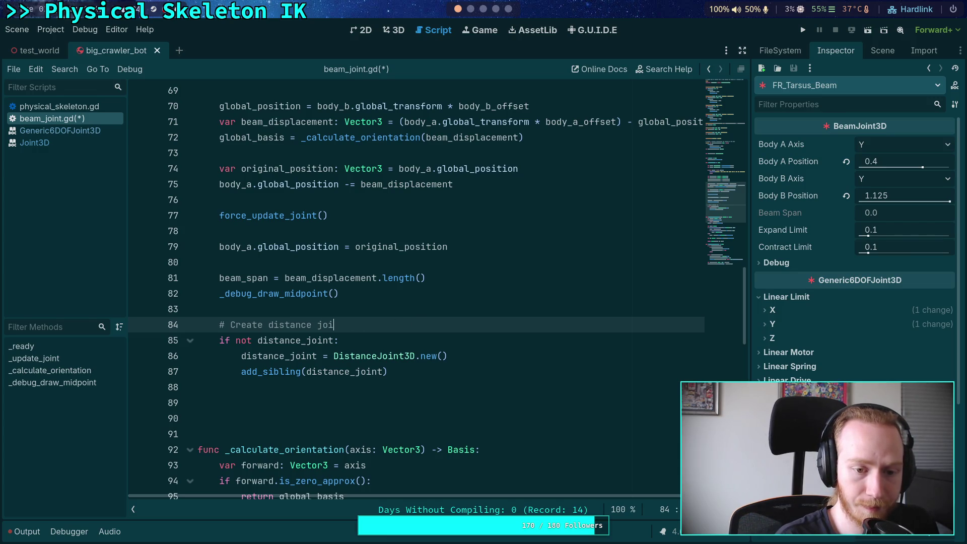
{"action": "key", "text": "BackSpace"}
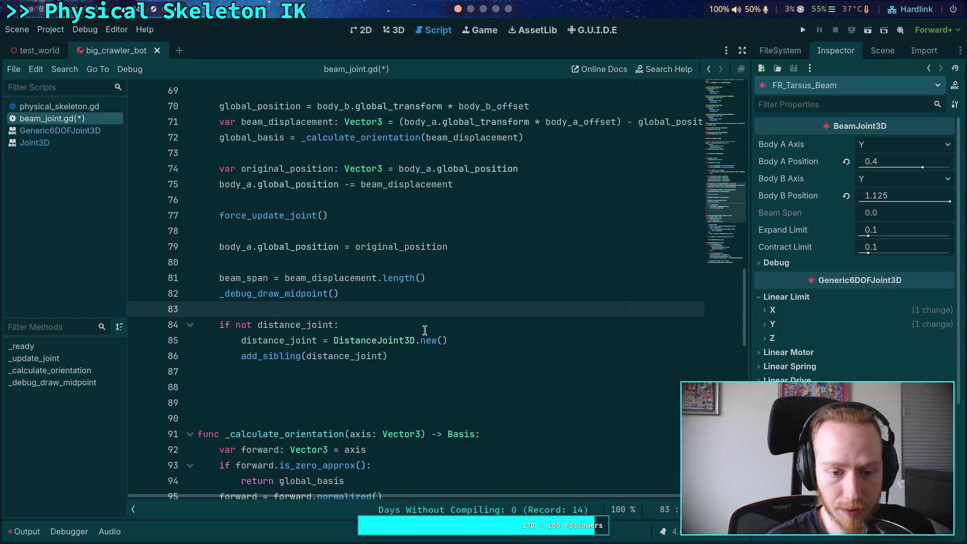
{"action": "left_click", "coordinate": [452, 371]}
{"action": "left_click", "coordinate": [500, 349]}
{"action": "left_click", "coordinate": [500, 341]}
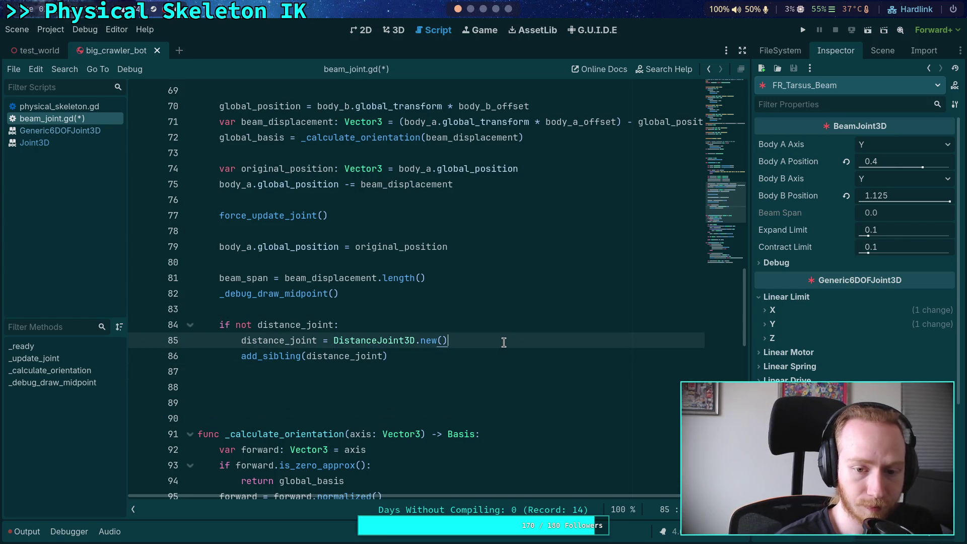
Start a 'distance_joint.solver_priority =' line below the joint creation and open a blank line above it.
{"action": "key", "text": "Return"}
{"action": "type", "text": "dist"}
{"action": "key", "text": "Return"}
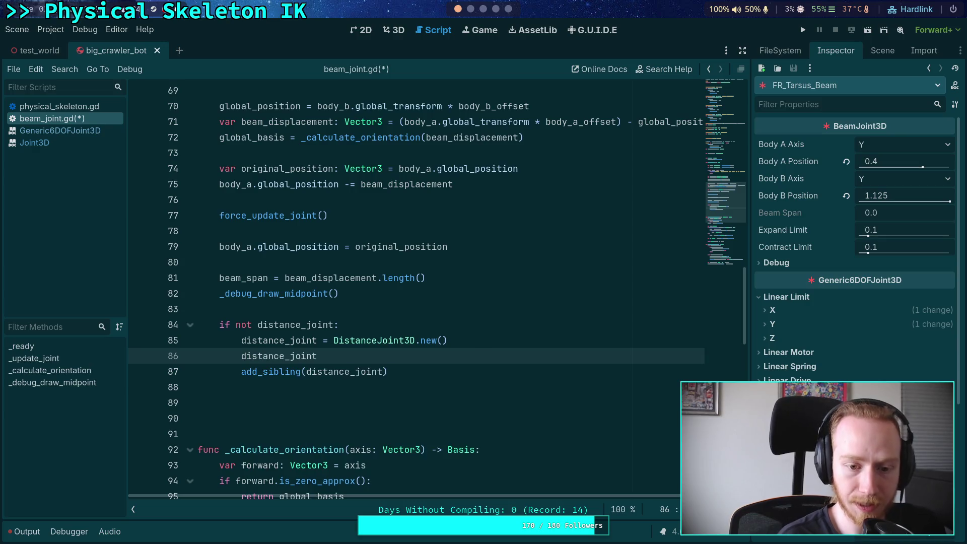
{"action": "type", "text": ".s"}
{"action": "key", "text": "Return"}
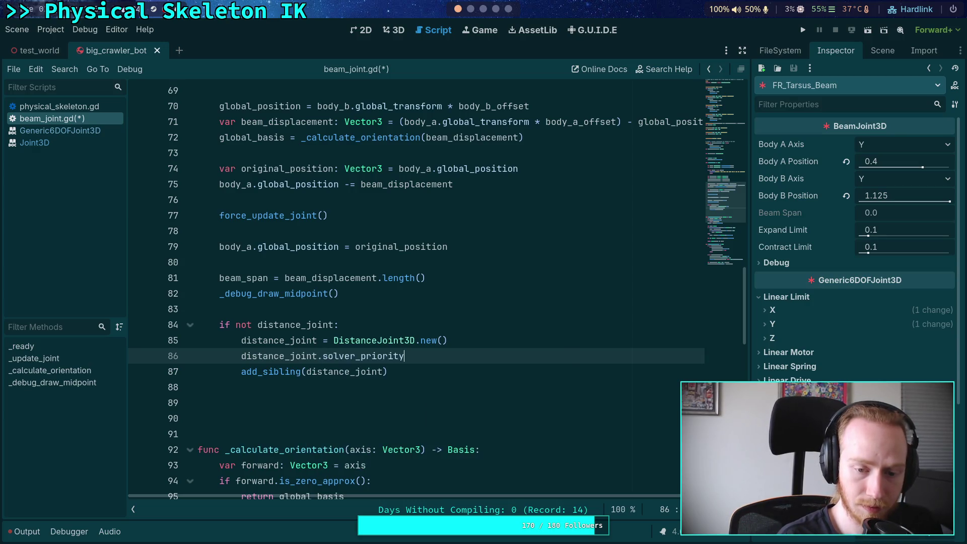
{"action": "type", "text": "="}
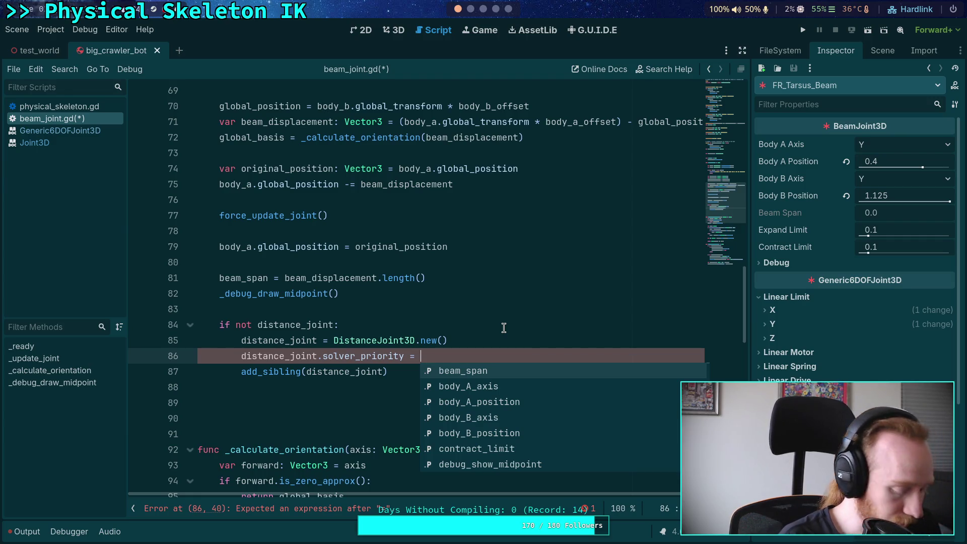
{"action": "key", "text": "Escape"}
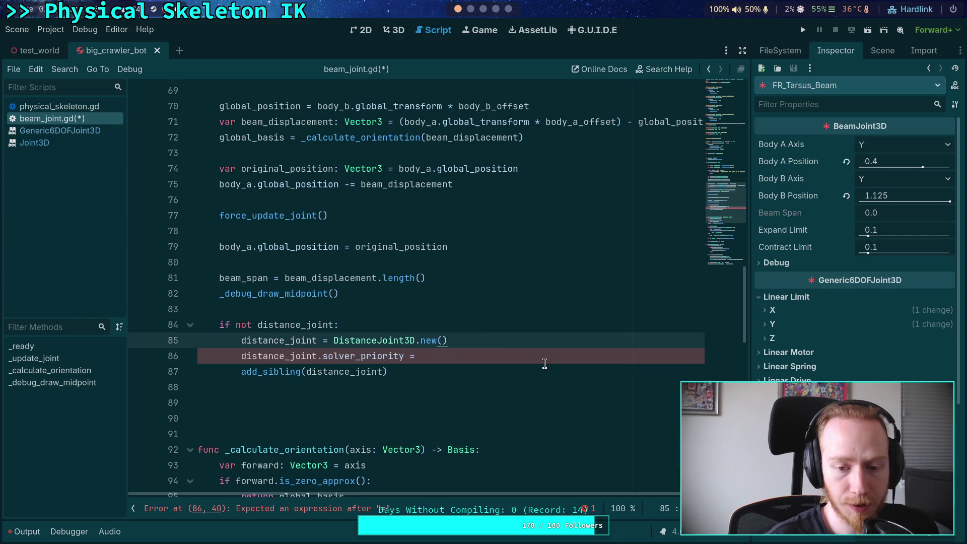
{"action": "key", "text": "ctrl+shift+Return"}
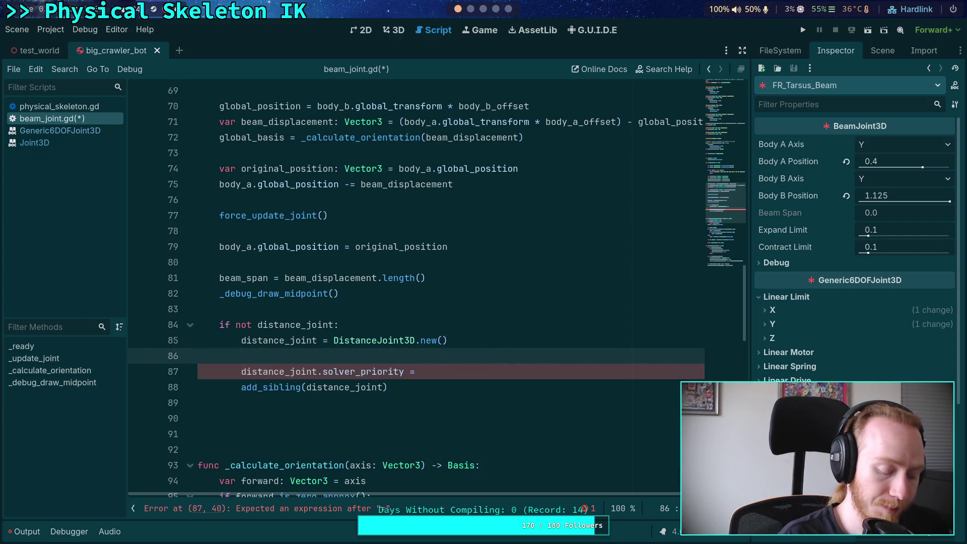
Write the comment '# Ensure distance joint runs after the 6DOF' above the solver_priority line.
{"action": "mouse_move", "coordinate": [365, 373]}
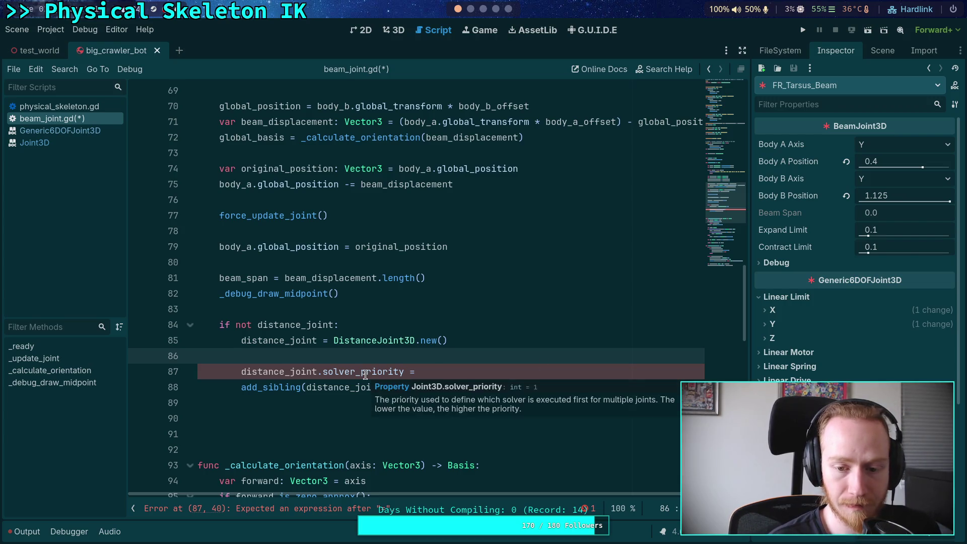
{"action": "type", "text": "# UN"}
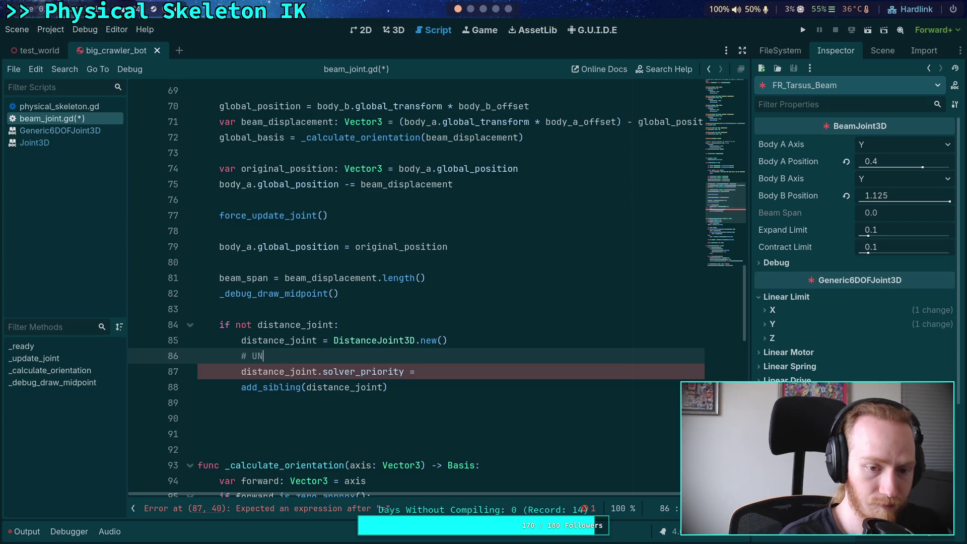
{"action": "key", "text": "BackSpace"}
{"action": "type", "text": "Ensure "}
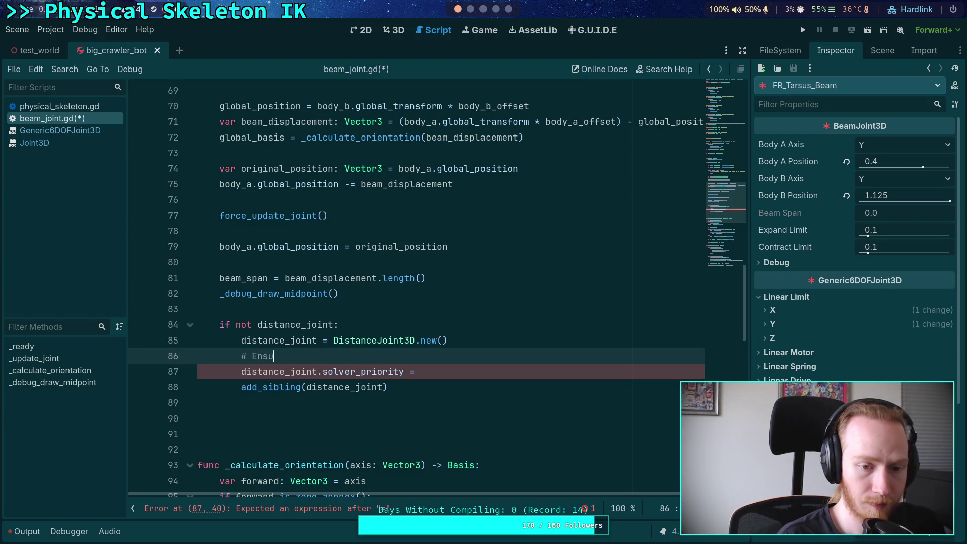
{"action": "type", "text": "this joint "}
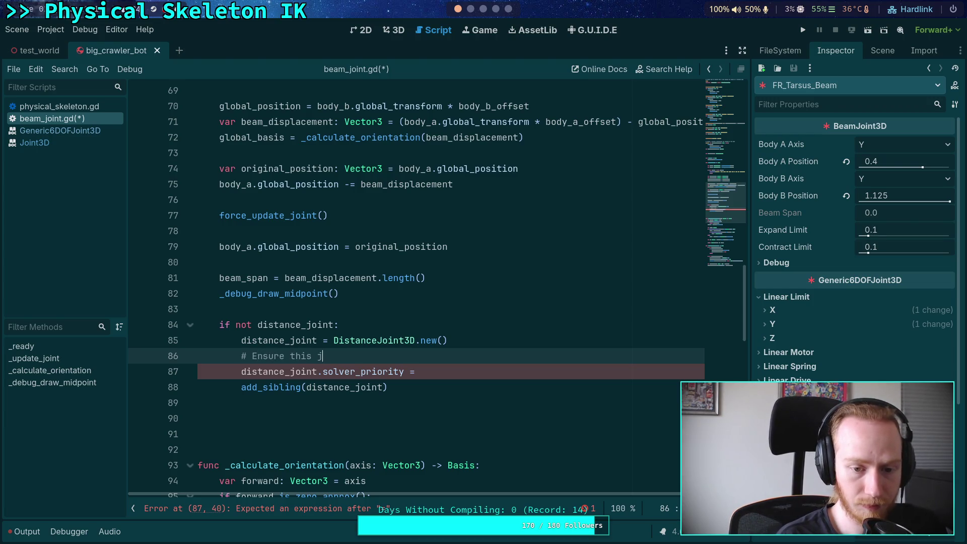
{"action": "type", "text": "runs after "}
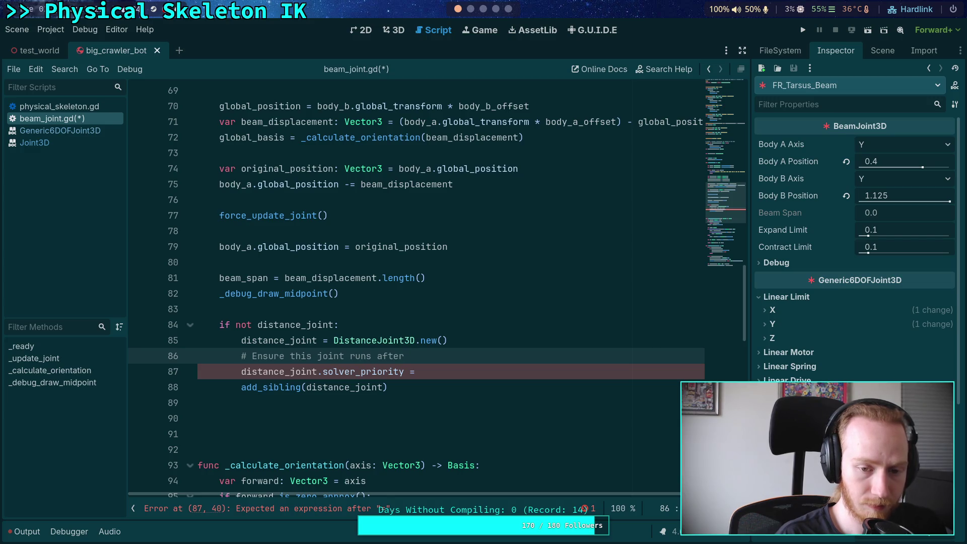
{"action": "type", "text": "the "}
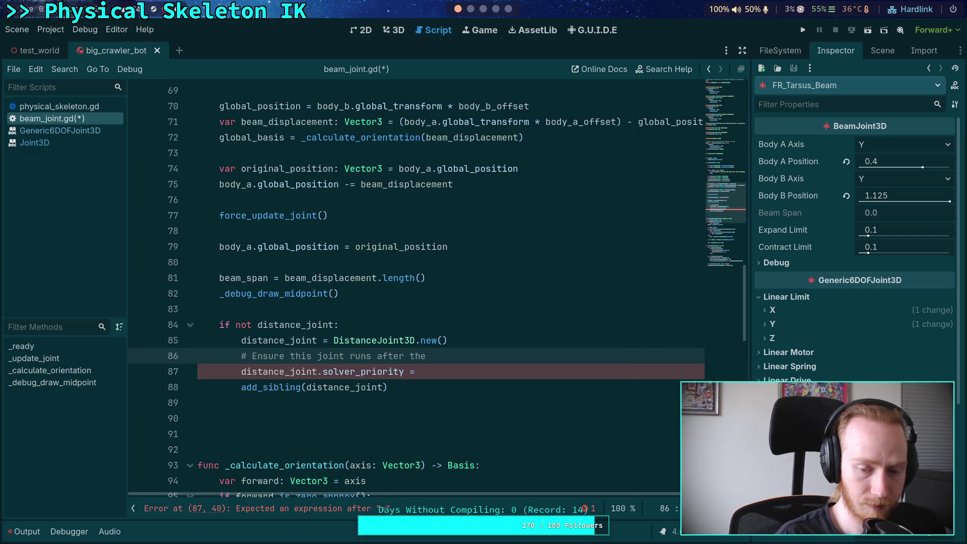
{"action": "type", "text": "7"}
{"action": "key", "text": "BackSpace"}
{"action": "type", "text": "6DOFG"}
{"action": "key", "text": "BackSpace"}
{"action": "double_click", "coordinate": [291, 354]}
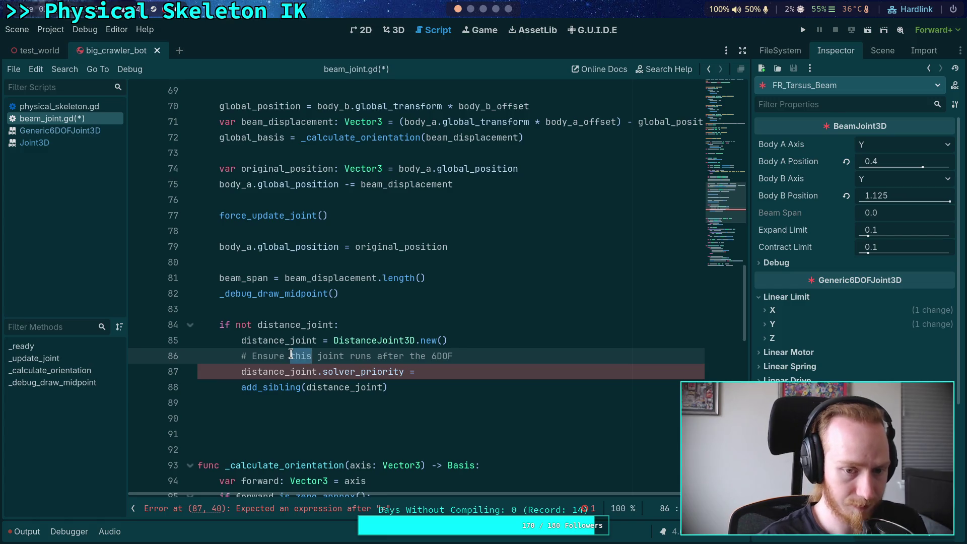
{"action": "type", "text": "distance"}
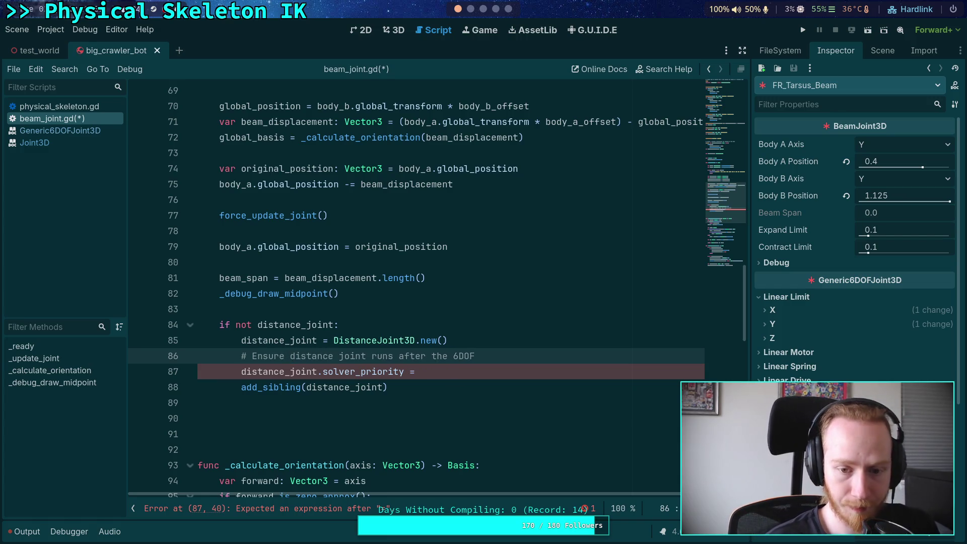
{"action": "left_click", "coordinate": [483, 336]}
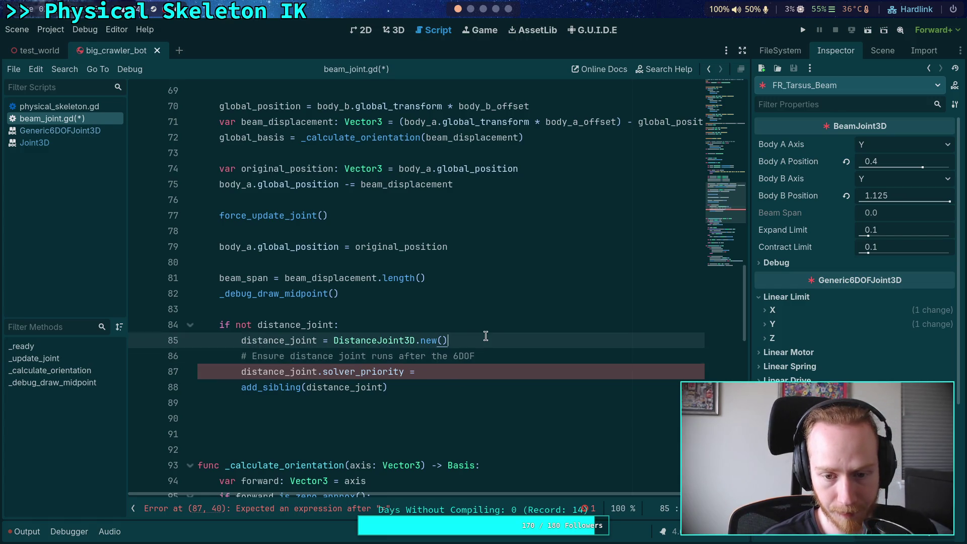
{"action": "left_click", "coordinate": [493, 367]}
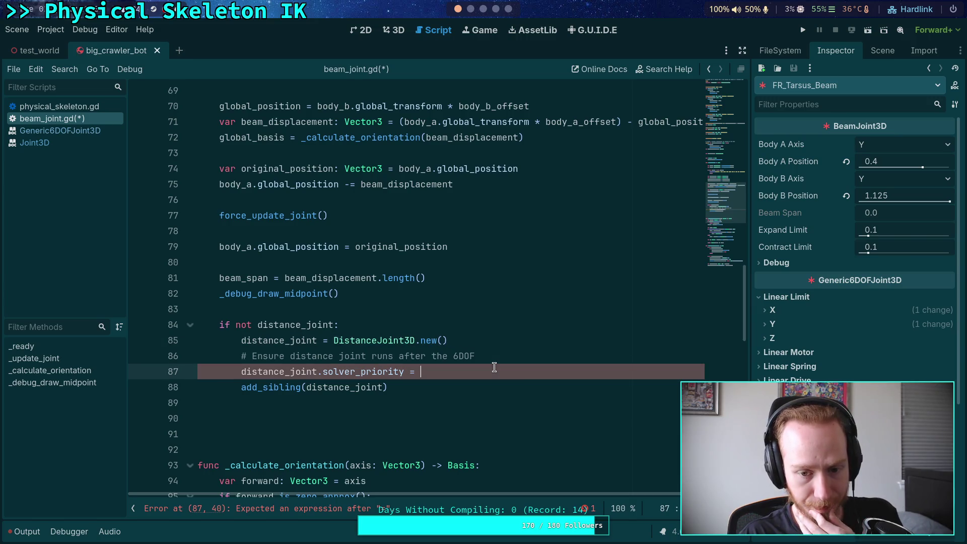
{"action": "left_click", "coordinate": [533, 353]}
{"action": "key", "text": "Return"}
Wrap the assignment in 'if solver_priority == -1:' setting distance_joint.solver_priority = solver_priority.
{"action": "type", "text": "if "}
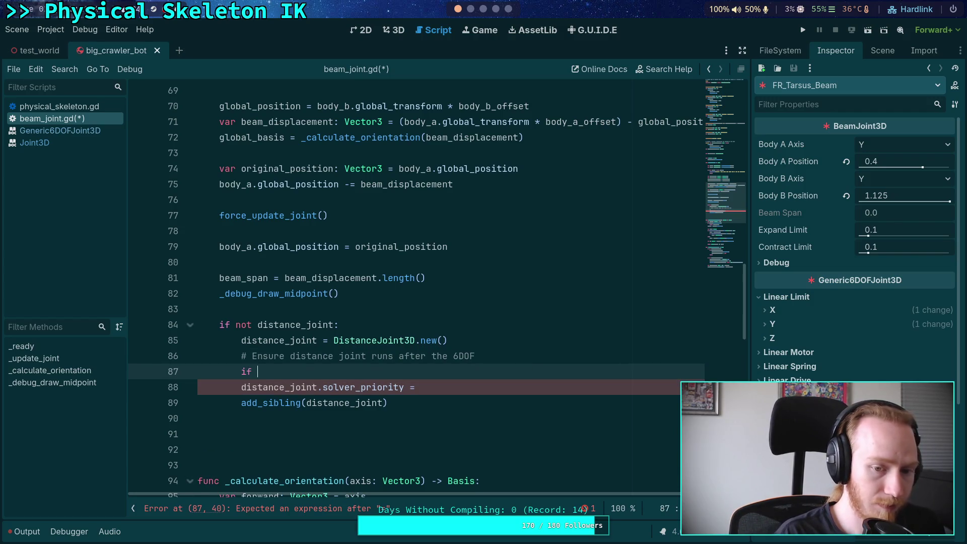
{"action": "type", "text": "sol"}
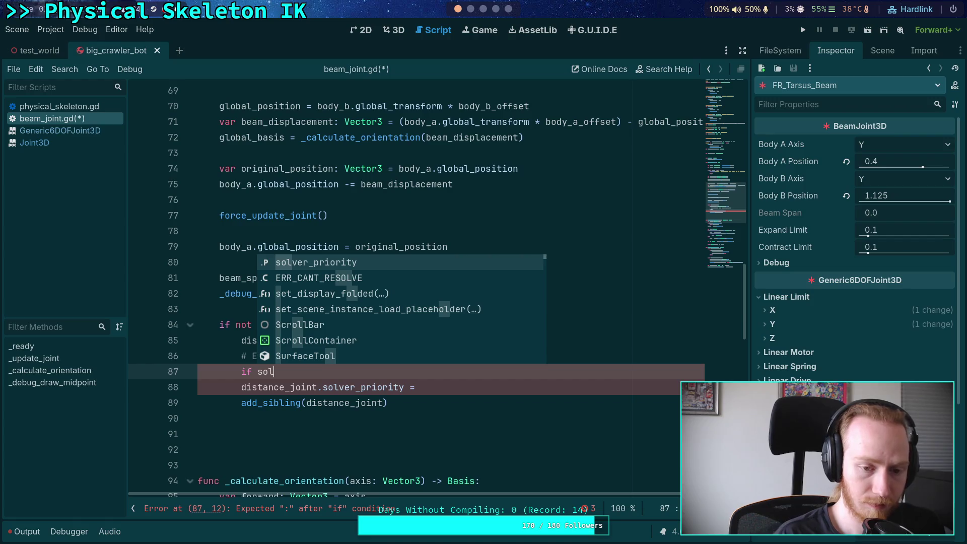
{"action": "key", "text": "Return"}
{"action": "type", "text": "== -1:"}
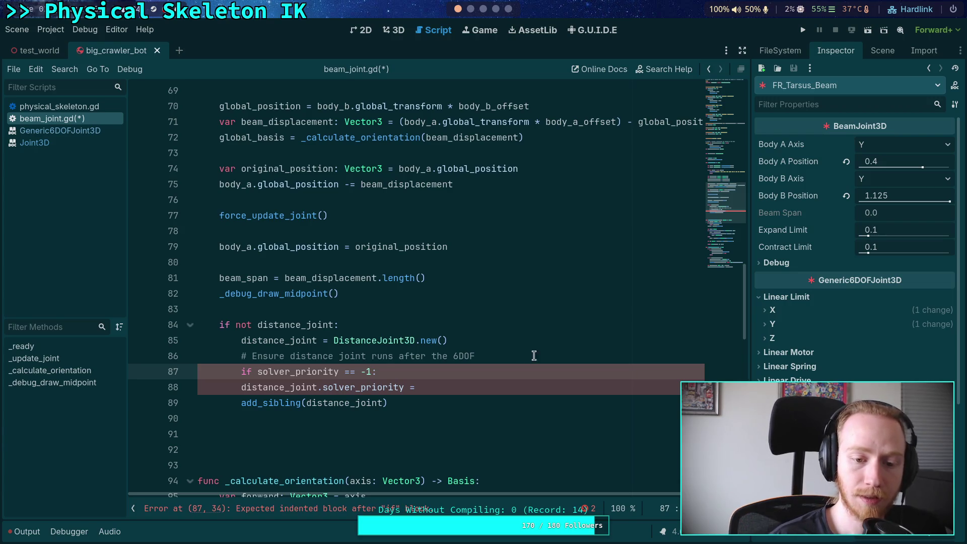
{"action": "left_click", "coordinate": [245, 387]}
{"action": "key", "text": "Tab"}
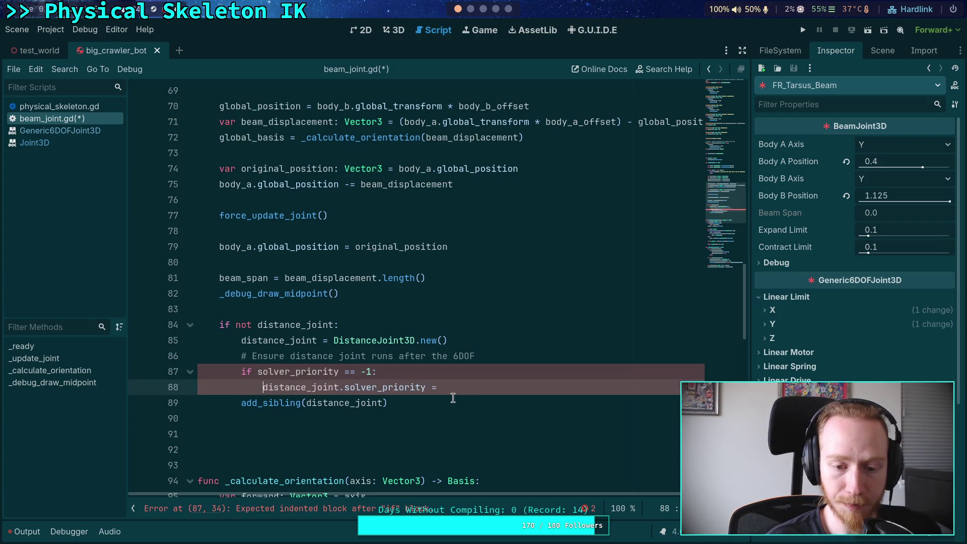
{"action": "left_click", "coordinate": [527, 389]}
{"action": "type", "text": "sol"}
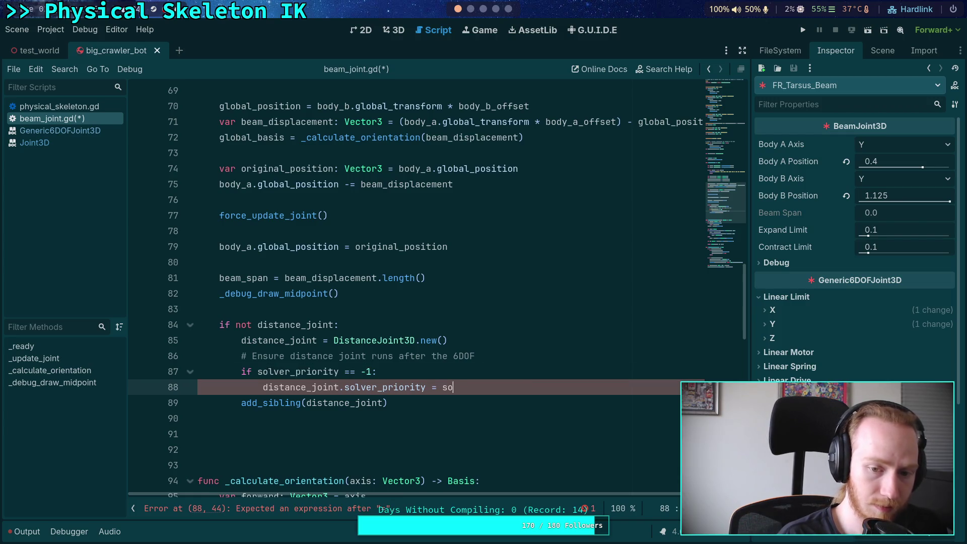
{"action": "key", "text": "Return"}
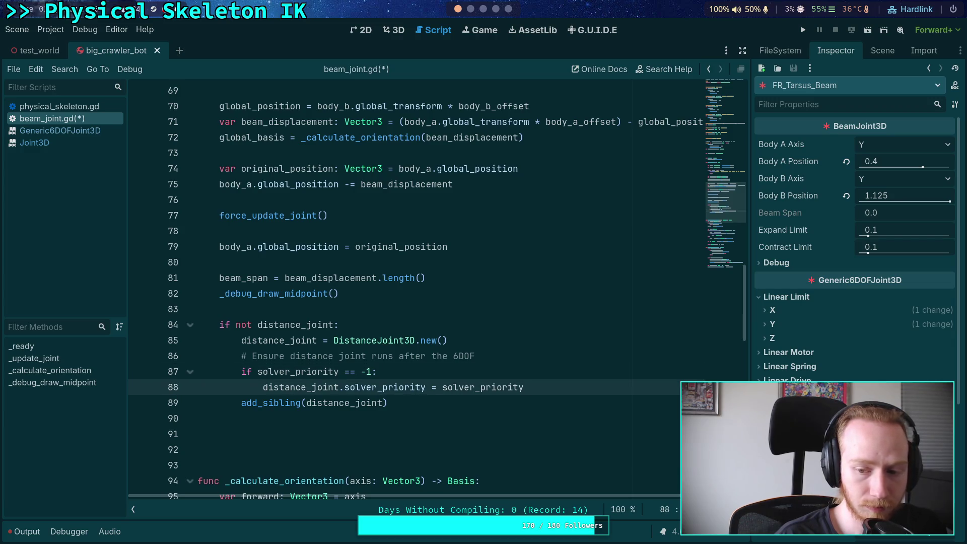
Add an else branch setting distance_joint.solver_priority = solver_priority + 1, and save the script.
{"action": "key", "text": "Return"}
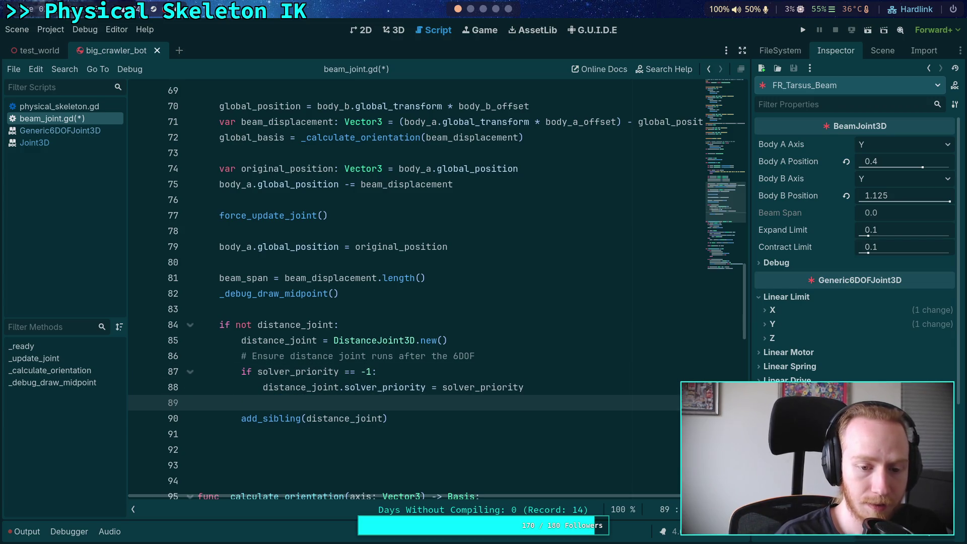
{"action": "type", "text": "else:"}
{"action": "key", "text": "Return"}
{"action": "type", "text": "dist"}
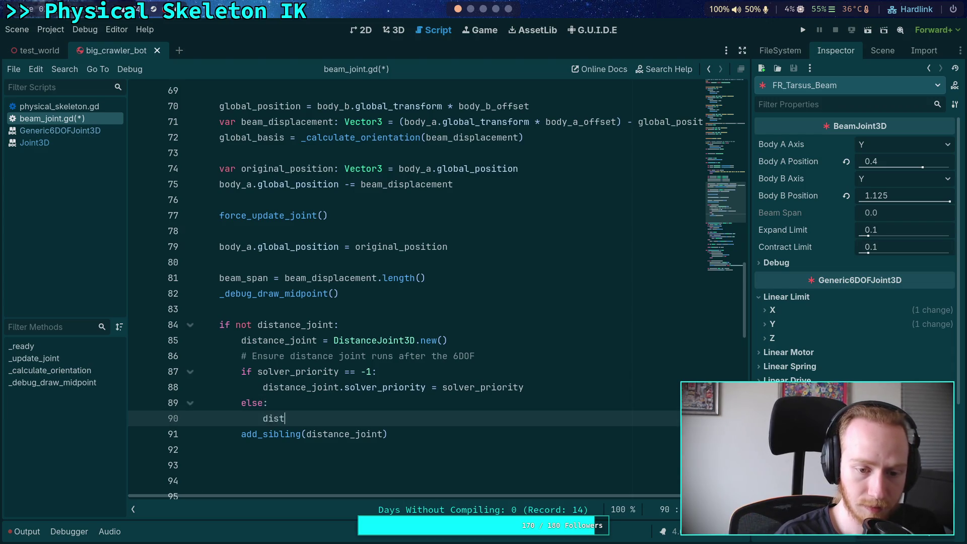
{"action": "key", "text": "Return"}
{"action": "type", "text": ".so"}
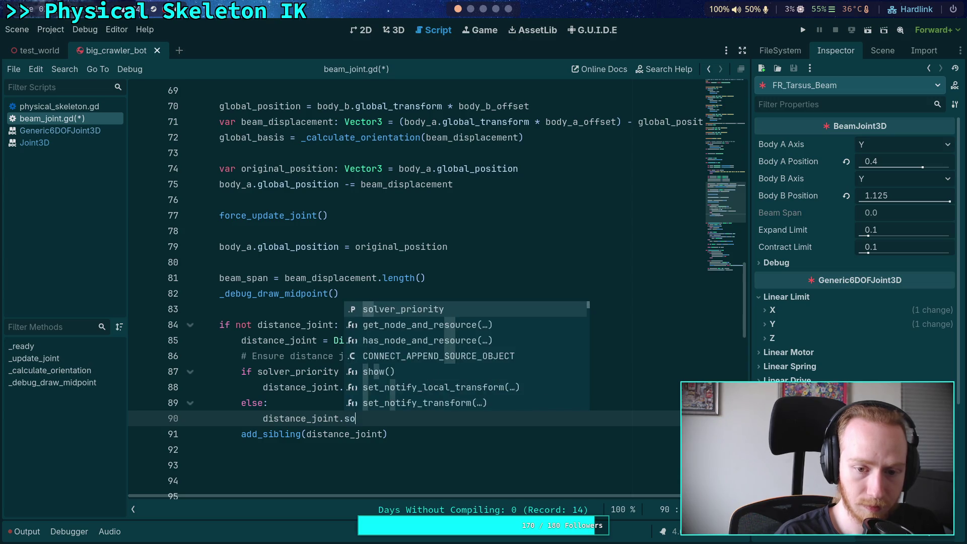
{"action": "key", "text": "Return"}
{"action": "type", "text": "= sol"}
{"action": "key", "text": "Return"}
{"action": "type", "text": "+ 1"}
{"action": "key", "text": "ctrl+s"}
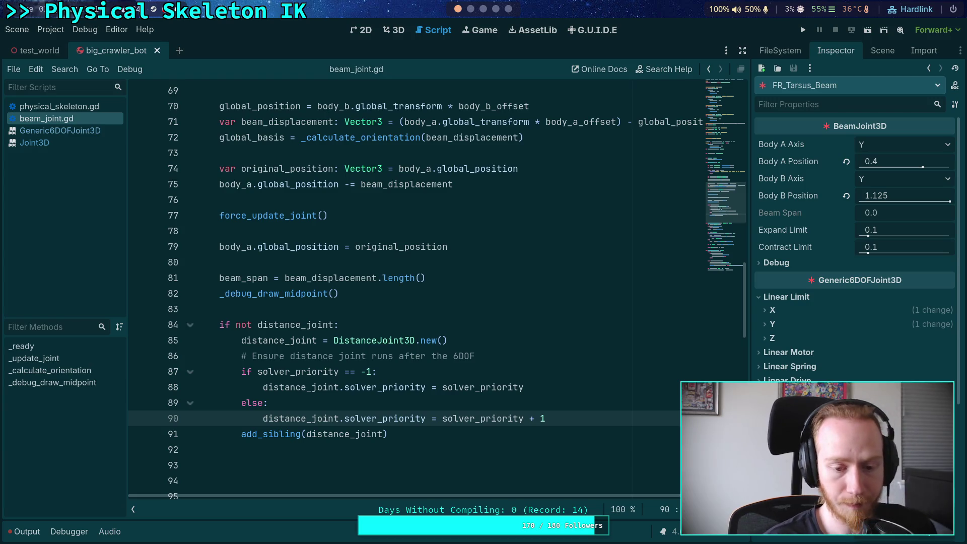
{"action": "left_click", "coordinate": [505, 430]}
{"action": "left_click", "coordinate": [505, 444]}
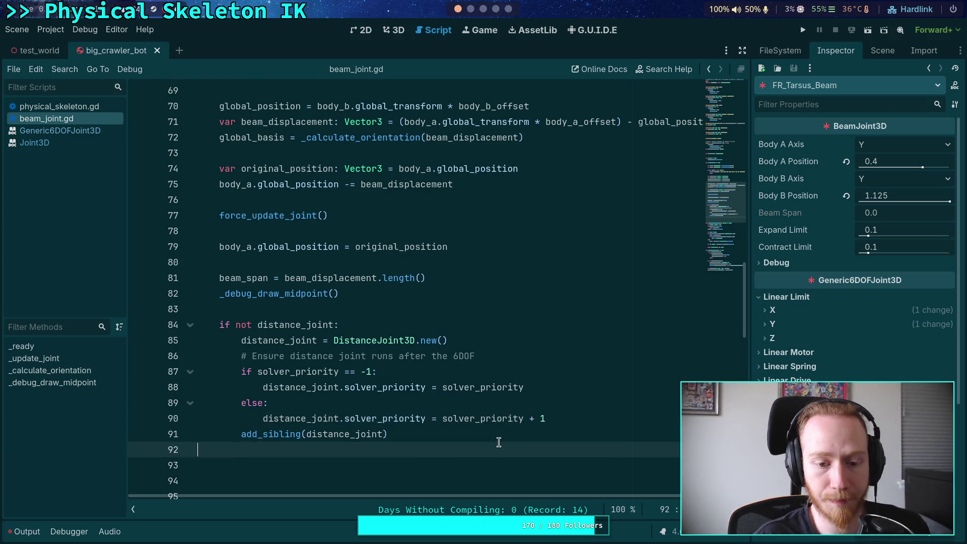
{"action": "scroll", "coordinate": [499, 442], "scroll_direction": "down", "scroll_amount": 2}
{"action": "left_click", "coordinate": [528, 369]}
{"action": "left_click", "coordinate": [524, 358]}
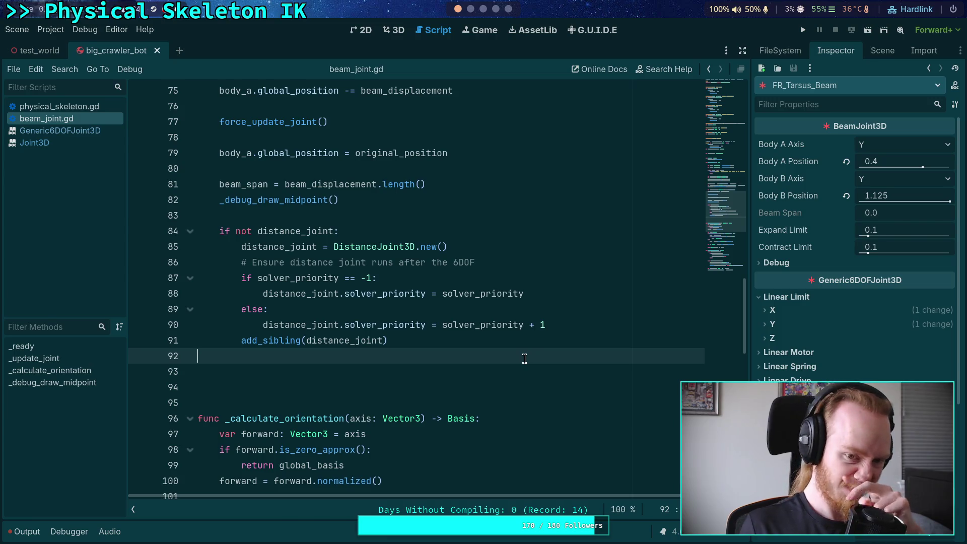
{"action": "scroll", "coordinate": [524, 358], "scroll_direction": "up", "scroll_amount": 2}
{"action": "scroll", "coordinate": [546, 338], "scroll_direction": "down", "scroll_amount": 3}
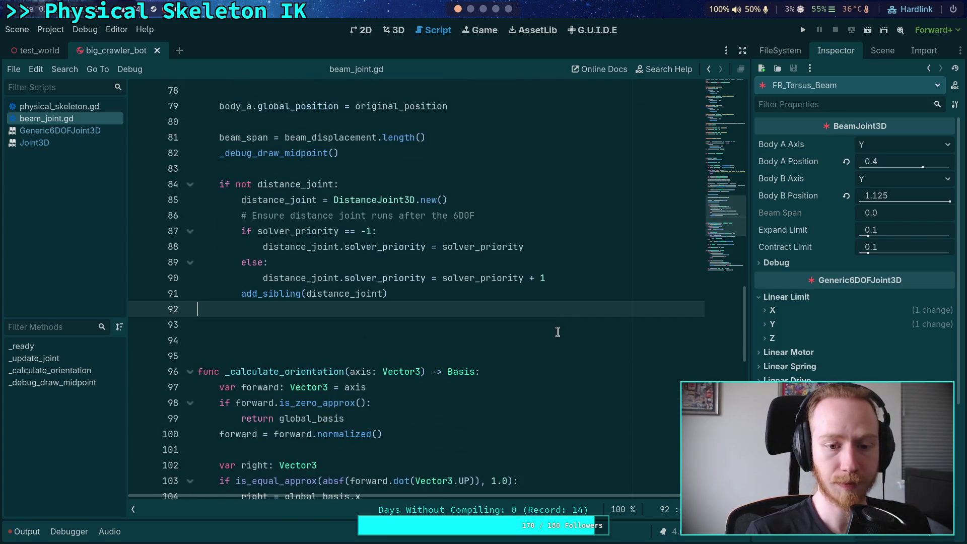
{"action": "scroll", "coordinate": [363, 277], "scroll_direction": "up", "scroll_amount": 1}
{"action": "left_click", "coordinate": [384, 215]}
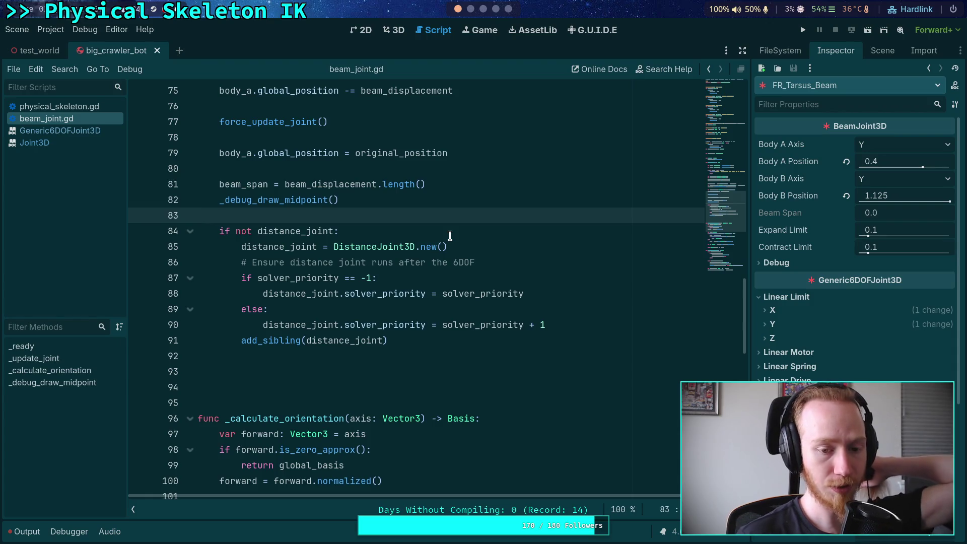
{"action": "left_click", "coordinate": [453, 360]}
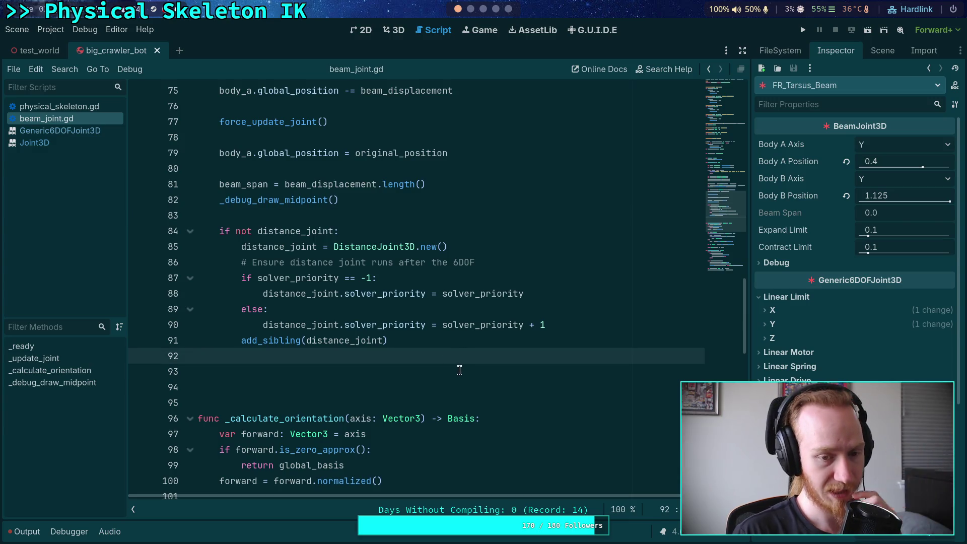
{"action": "left_click", "coordinate": [419, 216]}
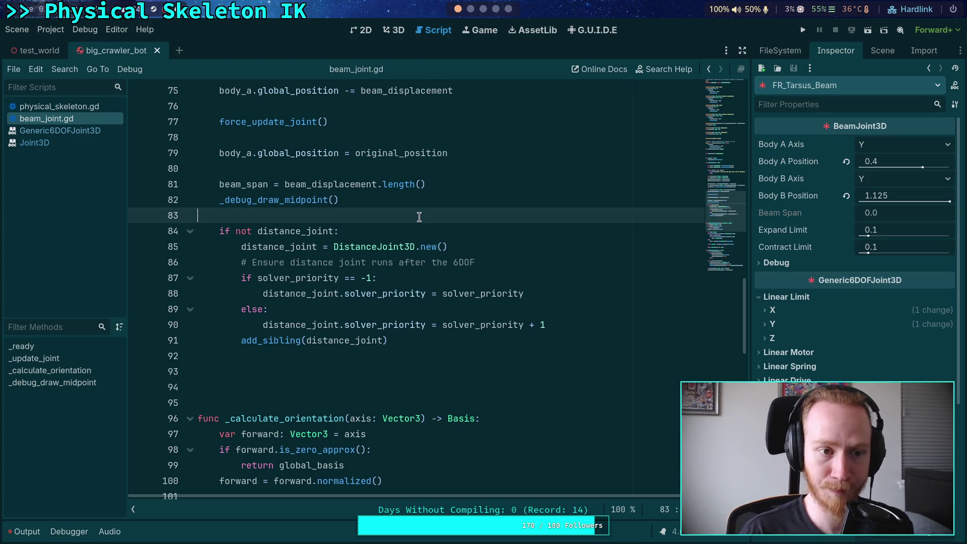
{"action": "left_click", "coordinate": [403, 368]}
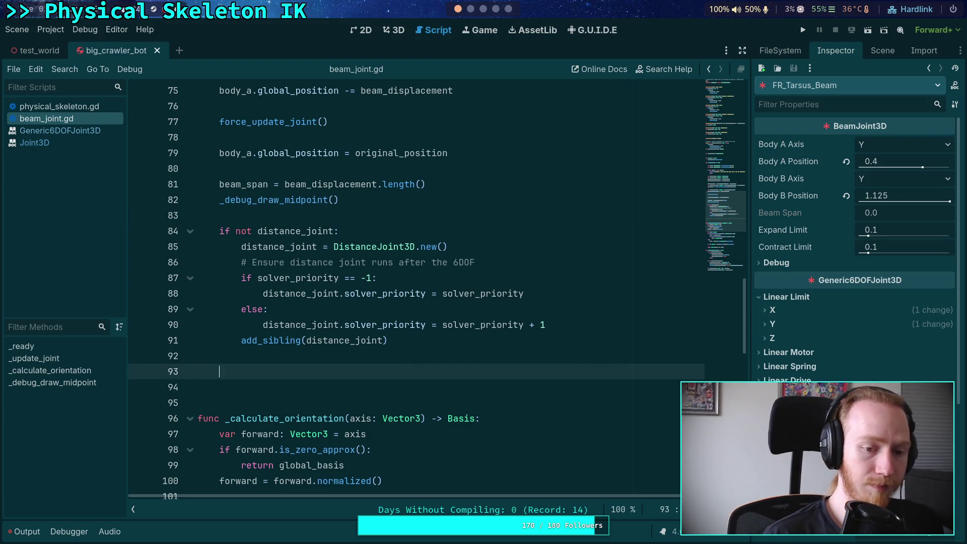
{"action": "scroll", "coordinate": [417, 282], "scroll_direction": "up", "scroll_amount": 20}
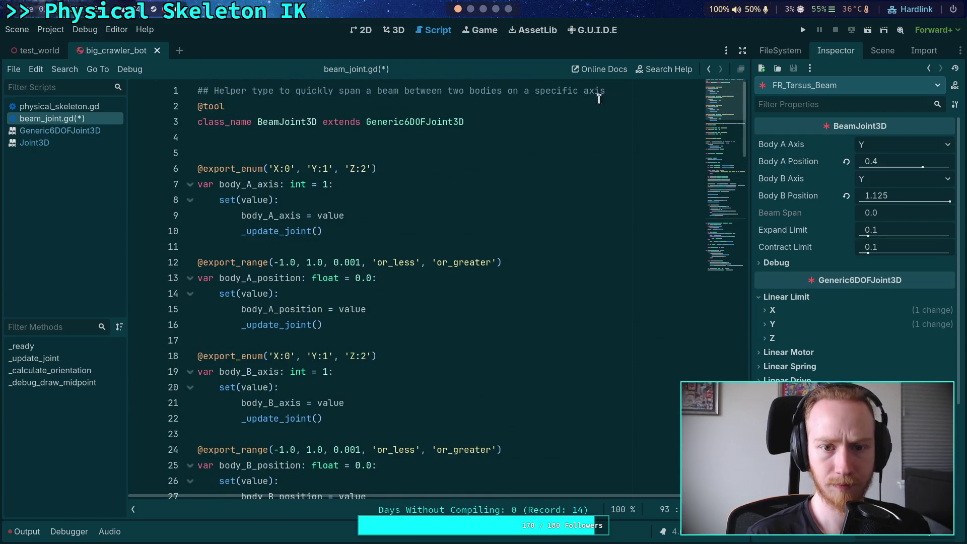
Replace the header comment with 'Uses a combination of SixDOFConstraint and DistanceConstraint to allow sliding and rotating along a track.'.
{"action": "left_click_drag", "start_coordinate": [643, 91], "coordinate": [215, 90]}
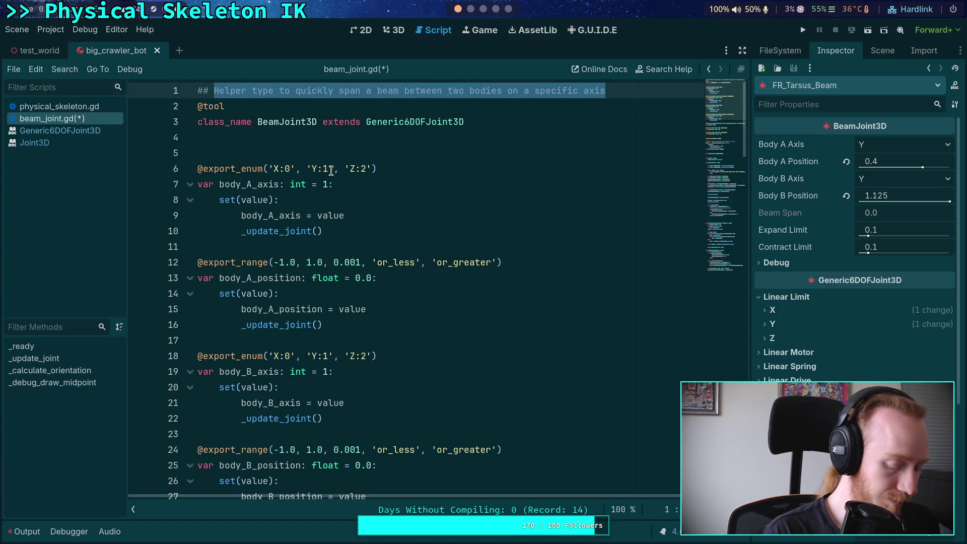
{"action": "type", "text": "Uses a combination "}
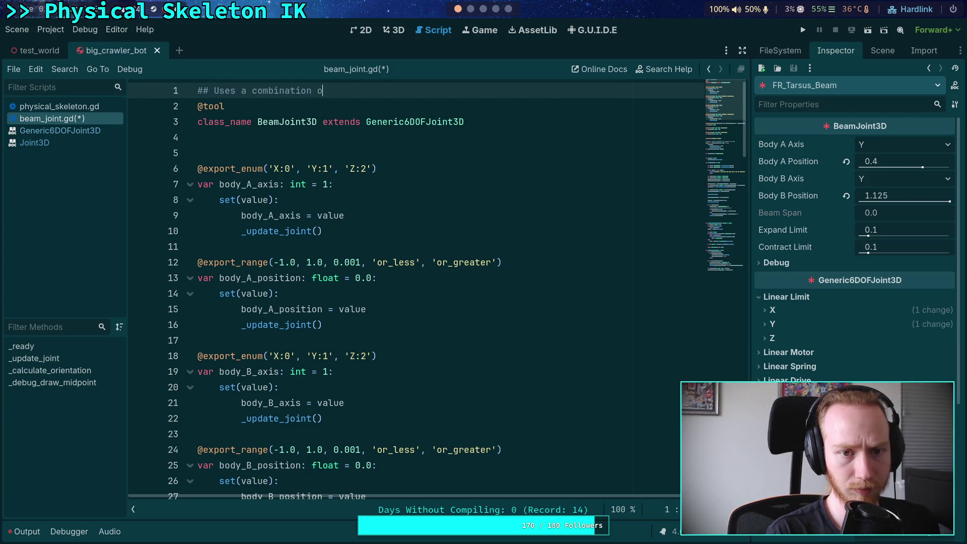
{"action": "type", "text": "of SixDOFConstraint and DistanceConstraint to"}
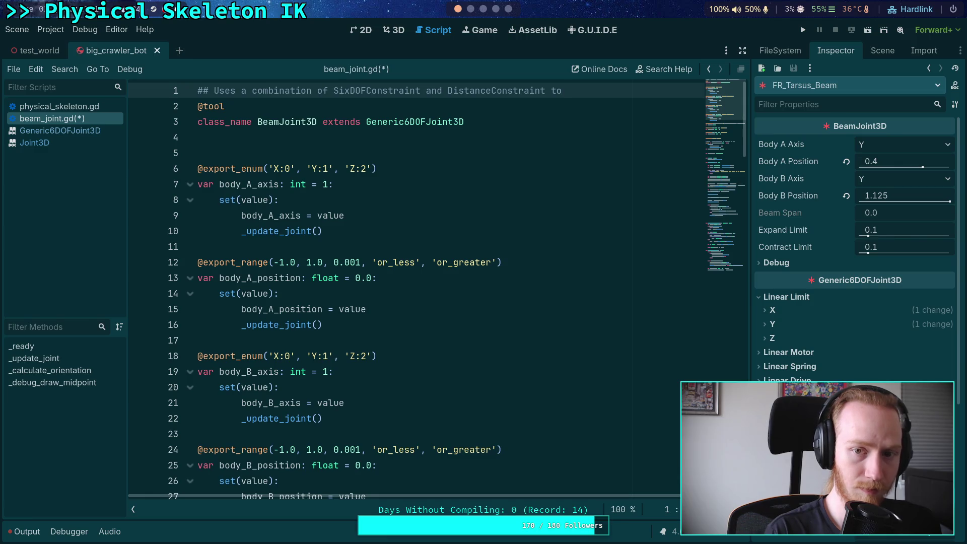
{"action": "type", "text": "allow"}
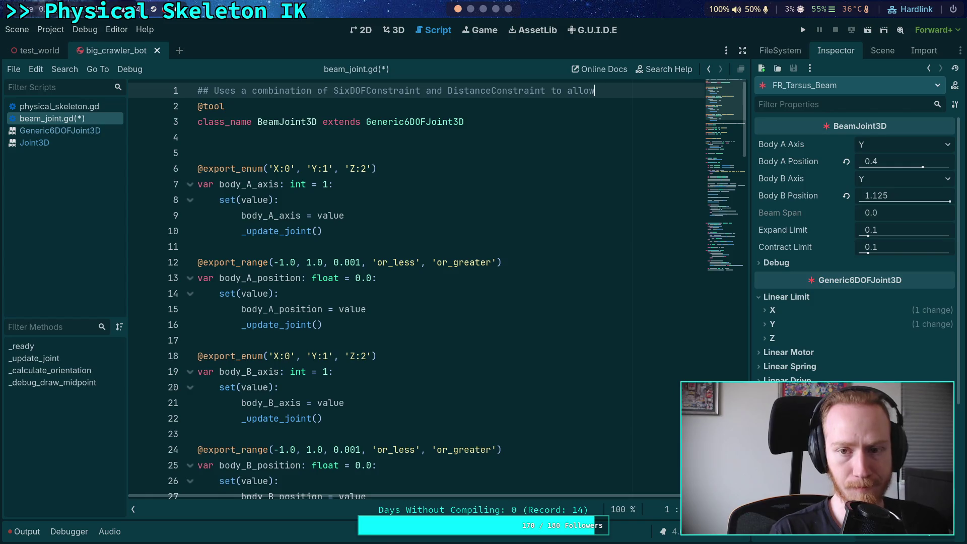
{"action": "key", "text": "Return"}
{"action": "type", "text": "## "}
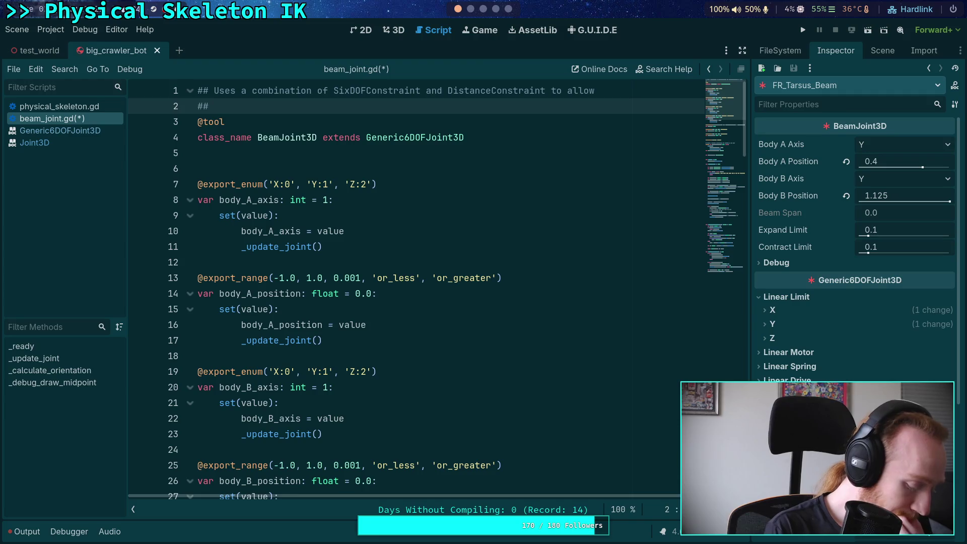
{"action": "type", "text": "sliding a"}
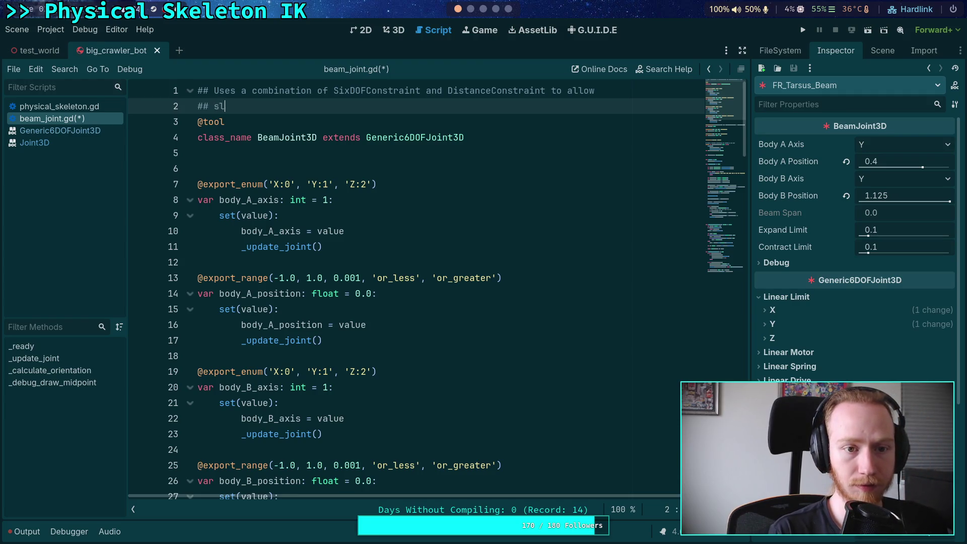
{"action": "type", "text": "nd rotating "}
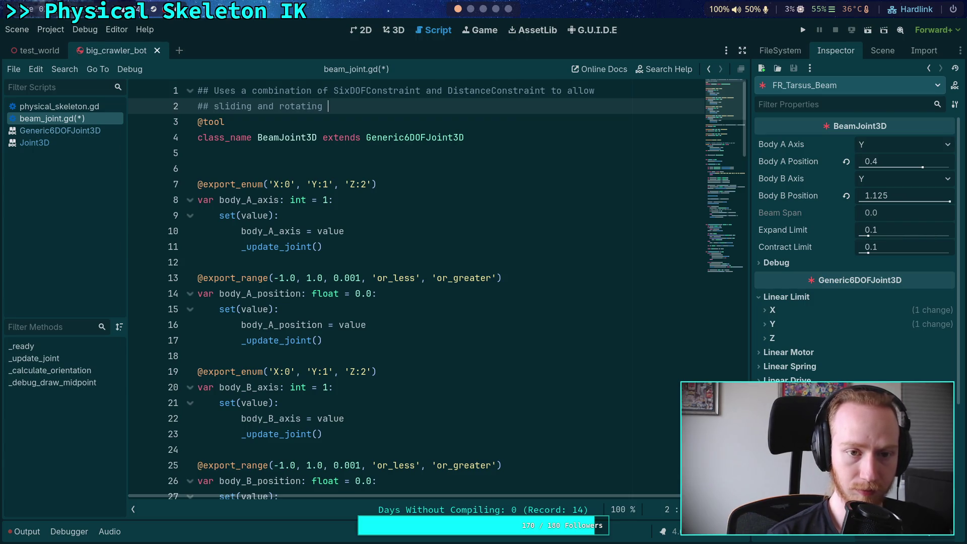
{"action": "type", "text": "o"}
{"action": "type", "text": "long a "}
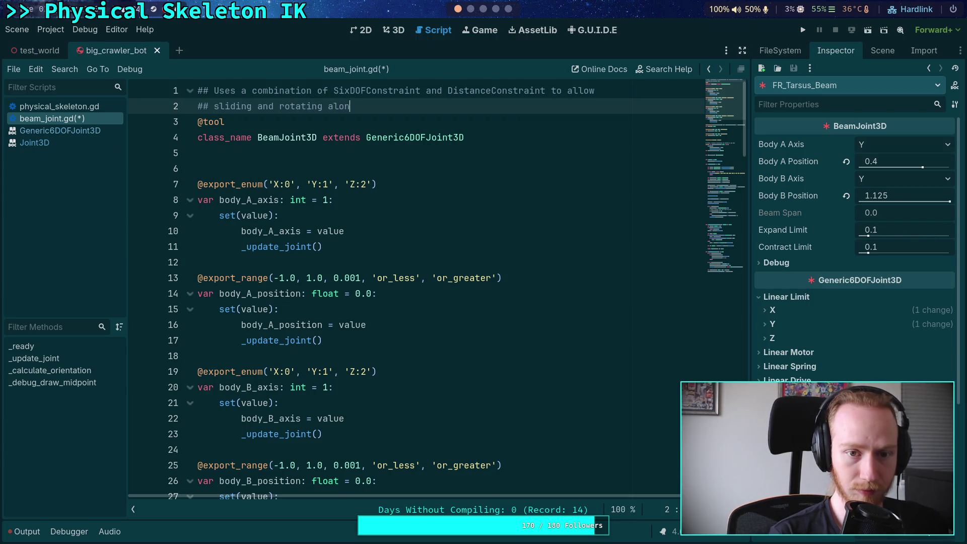
{"action": "type", "text": "track"}
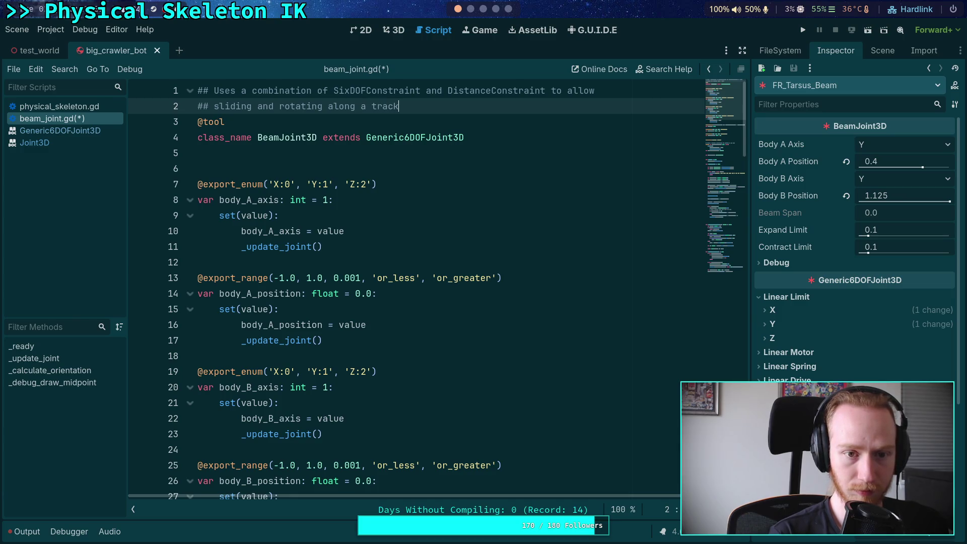
{"action": "type", "text": "."}
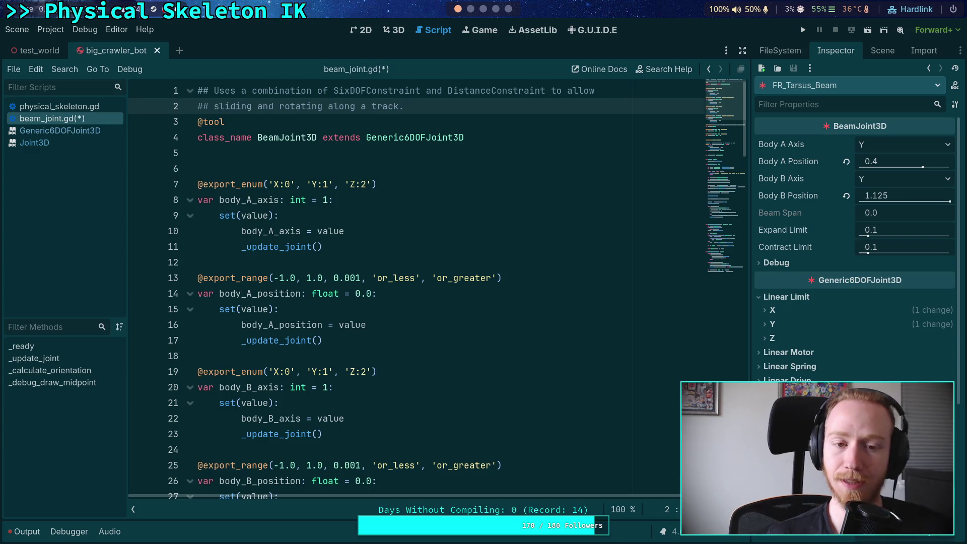
Rename the class to BeamPivotJoint3D and add 'The X axis is the track and you can specify…' to the comment.
{"action": "left_click", "coordinate": [278, 132]}
{"action": "type", "text": "Pivot"}
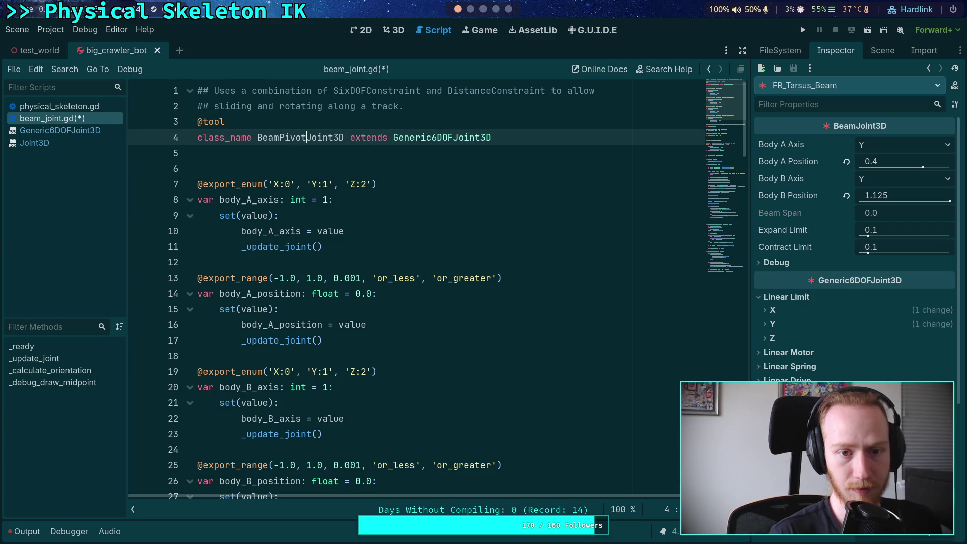
{"action": "left_click", "coordinate": [545, 107]}
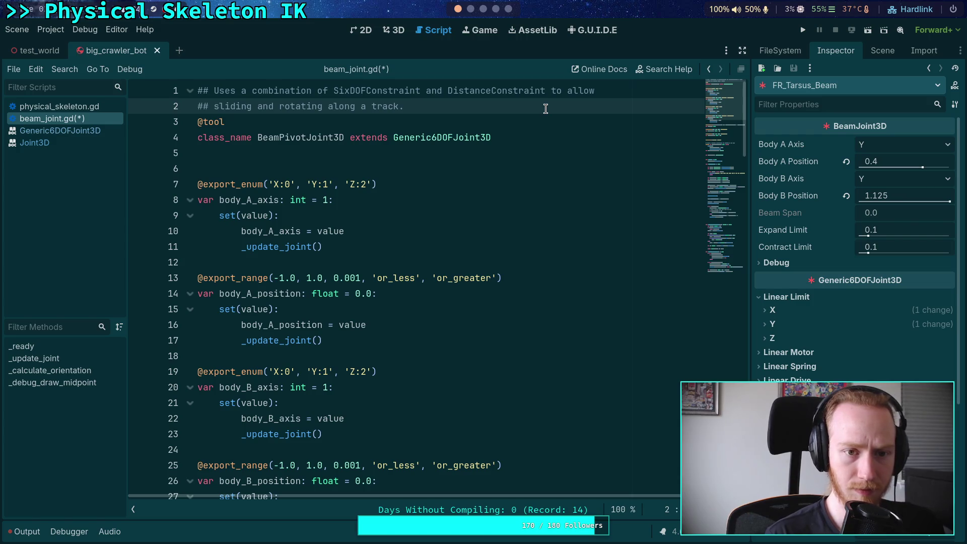
{"action": "type", "text": "Thi"}
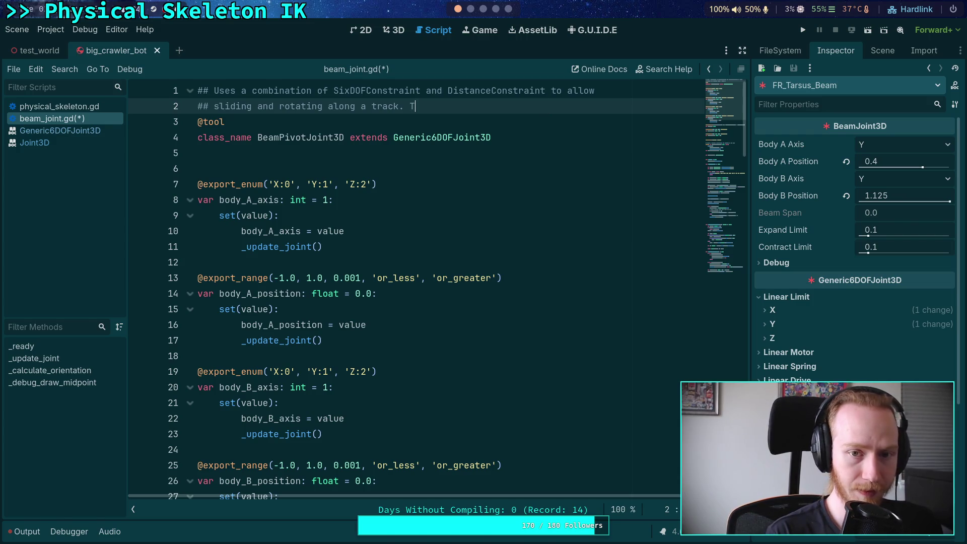
{"action": "key", "text": "BackSpace"}
{"action": "key", "text": "BackSpace"}
{"action": "key", "text": "BackSpace"}
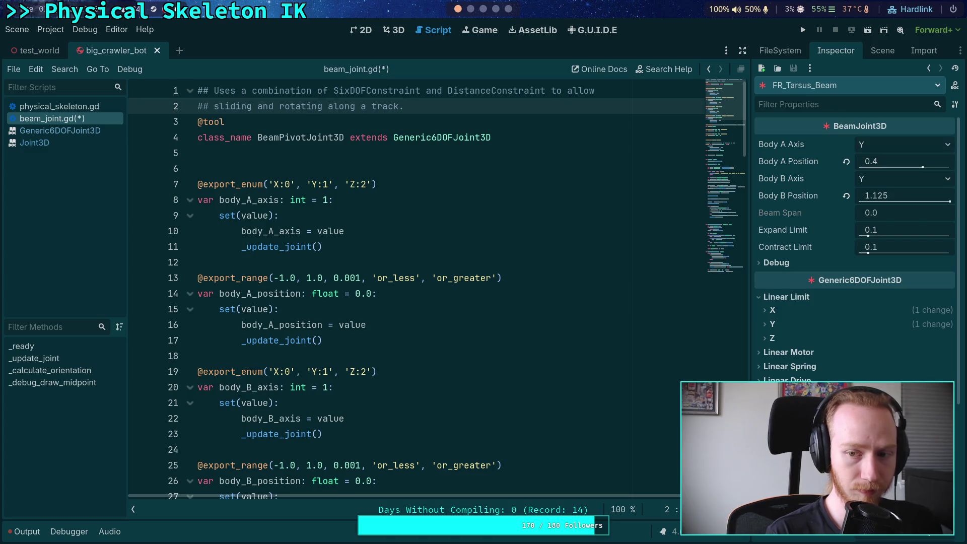
{"action": "type", "text": "You can s"}
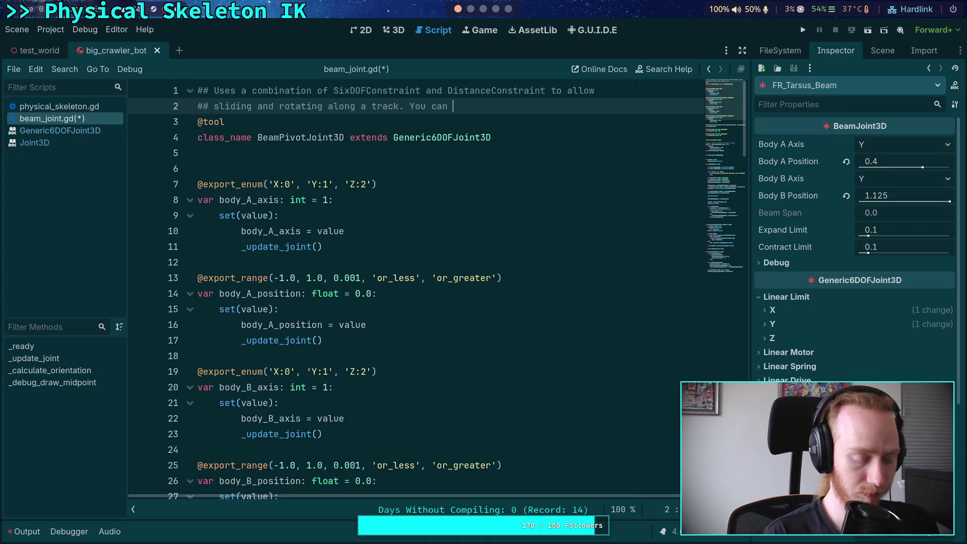
{"action": "type", "text": "et angular"}
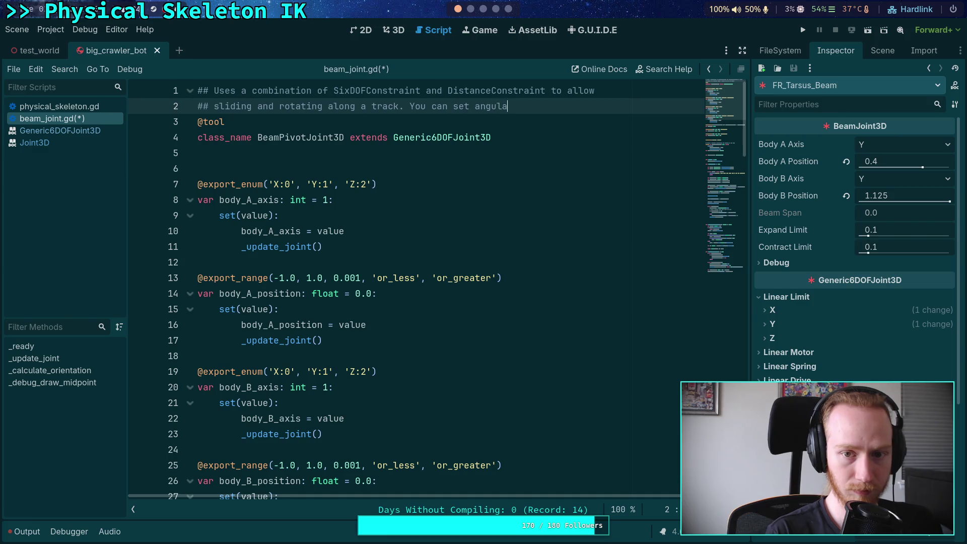
{"action": "key", "text": "ctrl+BackSpace"}
{"action": "key", "text": "ctrl+BackSpace"}
{"action": "key", "text": "ctrl+BackSpace"}
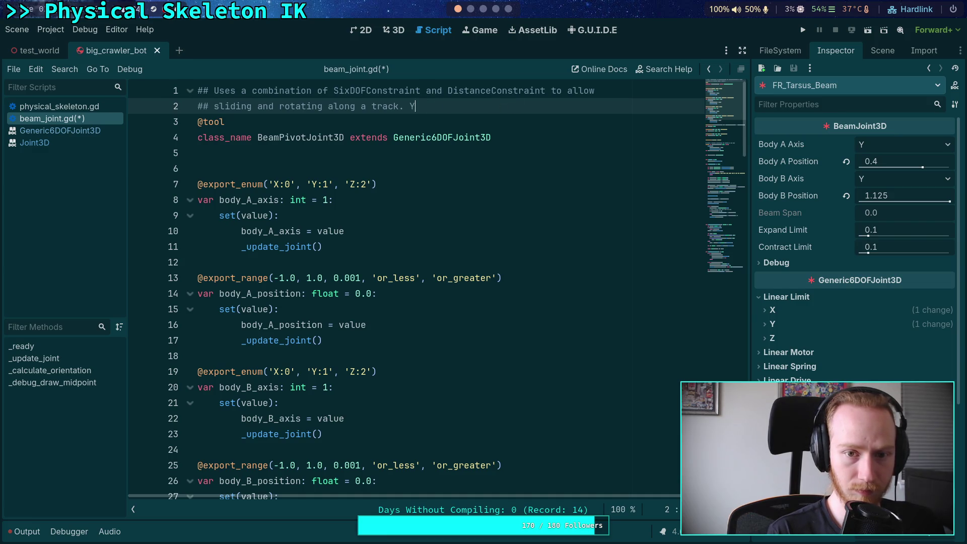
{"action": "type", "text": "The X axis is"}
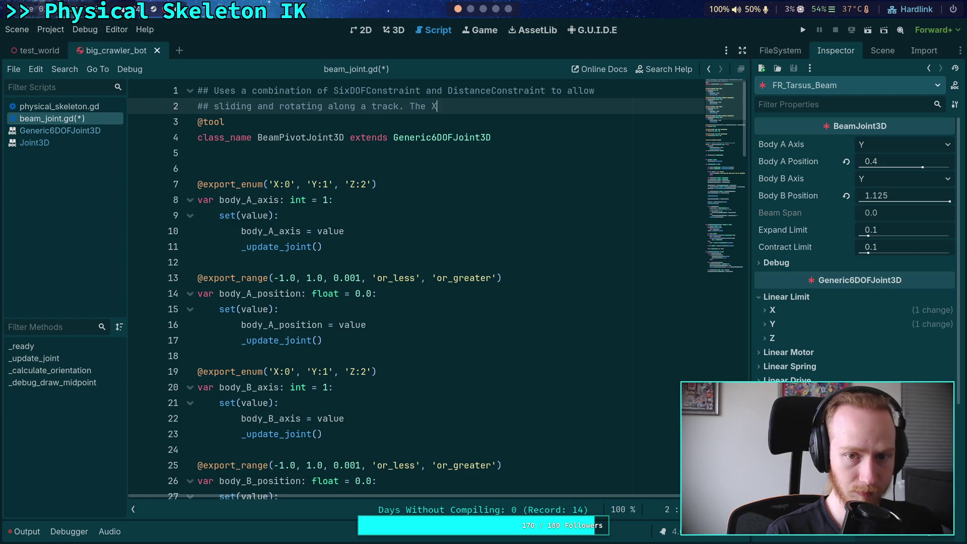
{"action": "type", "text": " the track"}
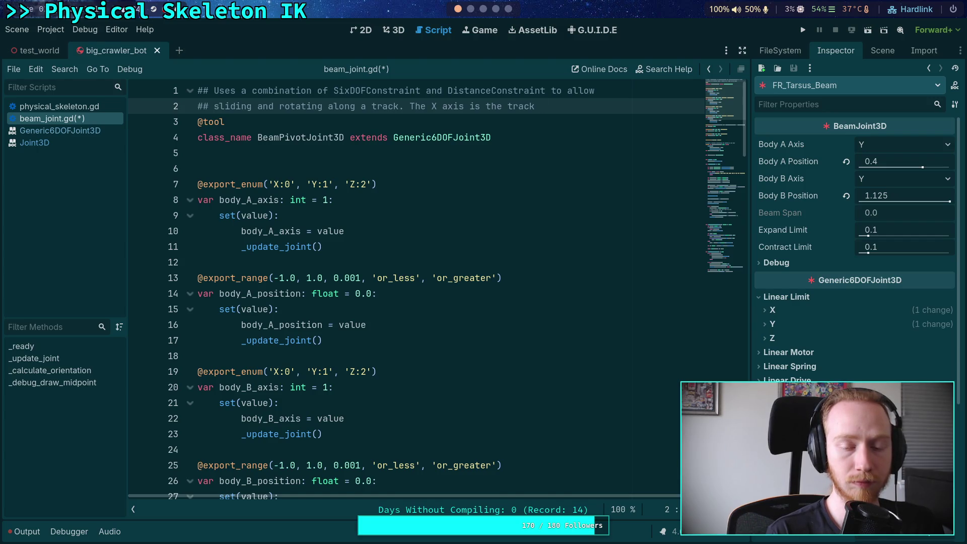
{"action": "type", "text": "and"}
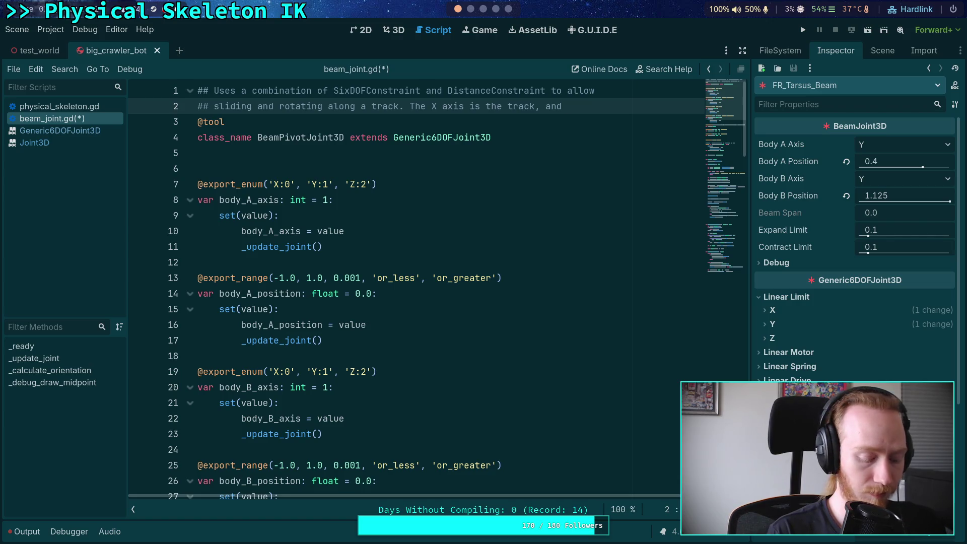
{"action": "type", "text": "you can"}
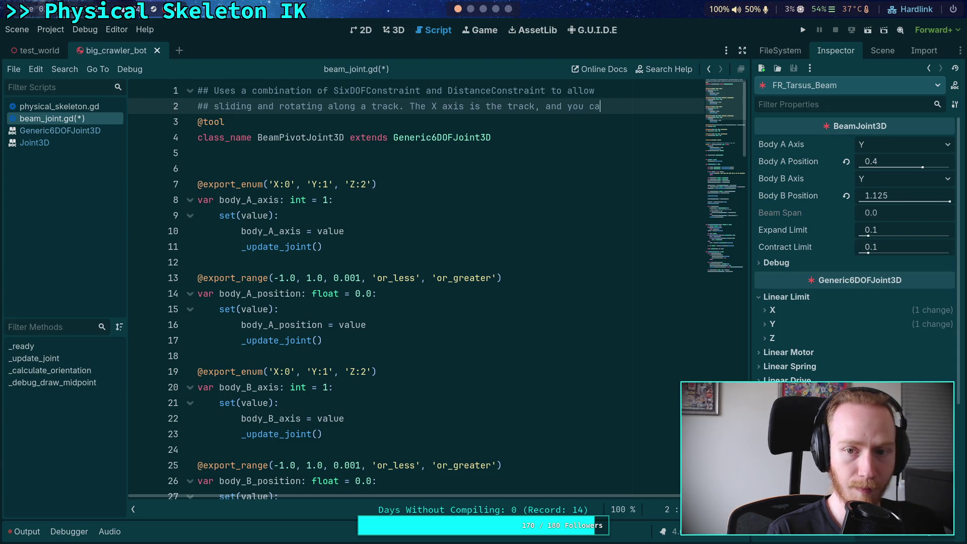
{"action": "key", "text": "Return"}
{"action": "type", "text": "## specify"}
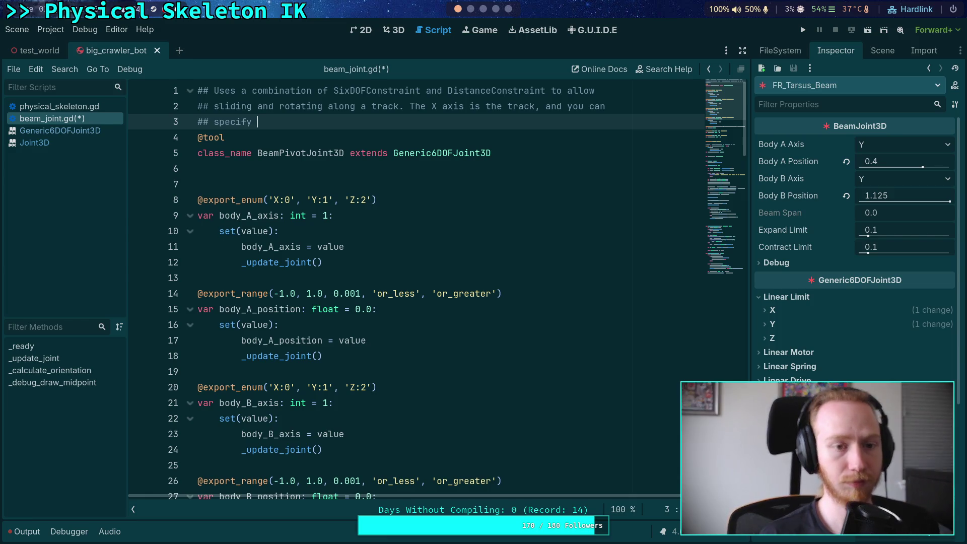
Add comment lines on angular limits relative to Body B, generally restricting Y and X rotation.
{"action": "type", "text": "the a"}
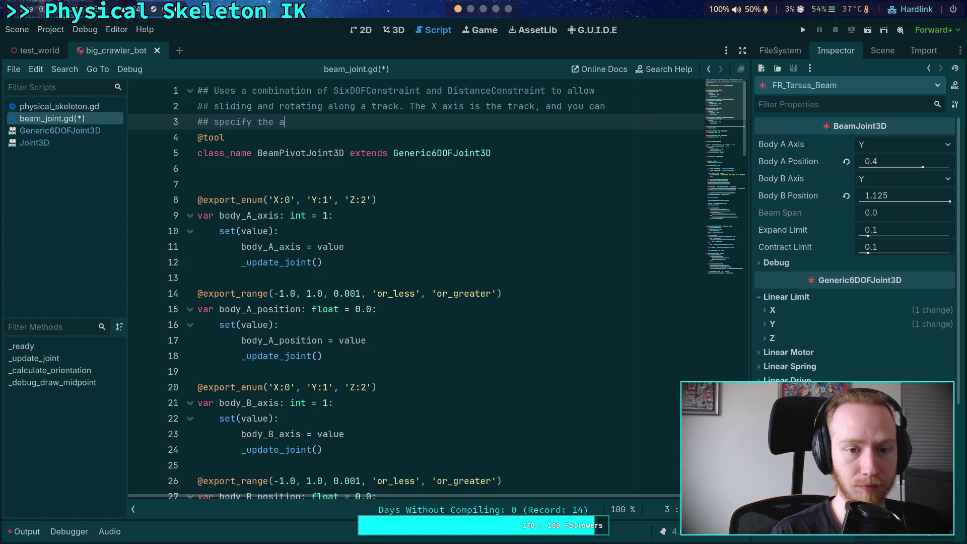
{"action": "type", "text": "ngular limitat"}
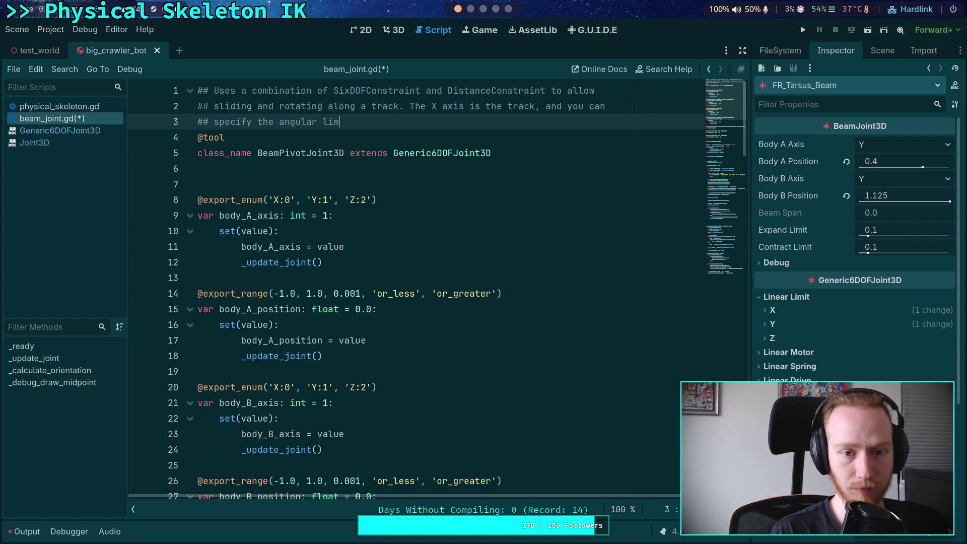
{"action": "type", "text": "ions re"}
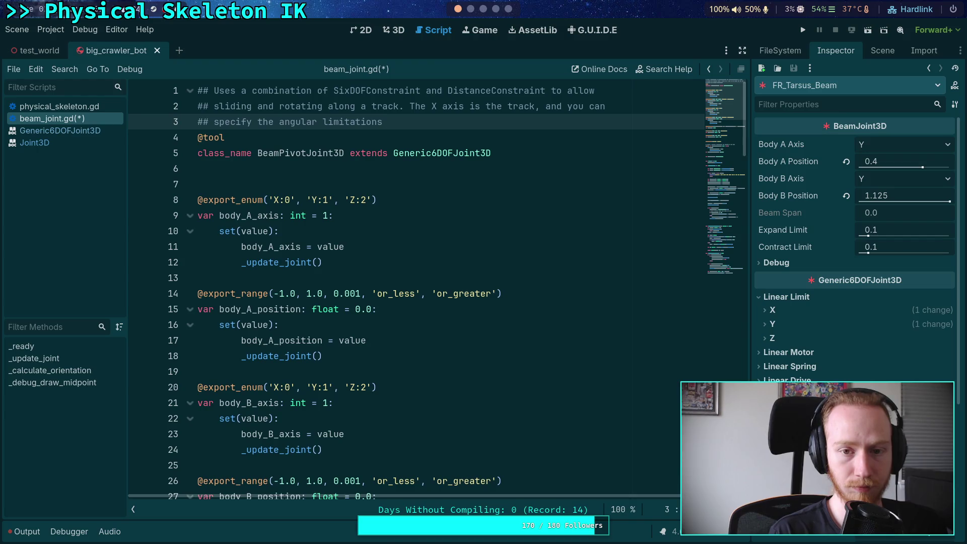
{"action": "type", "text": "lative to"}
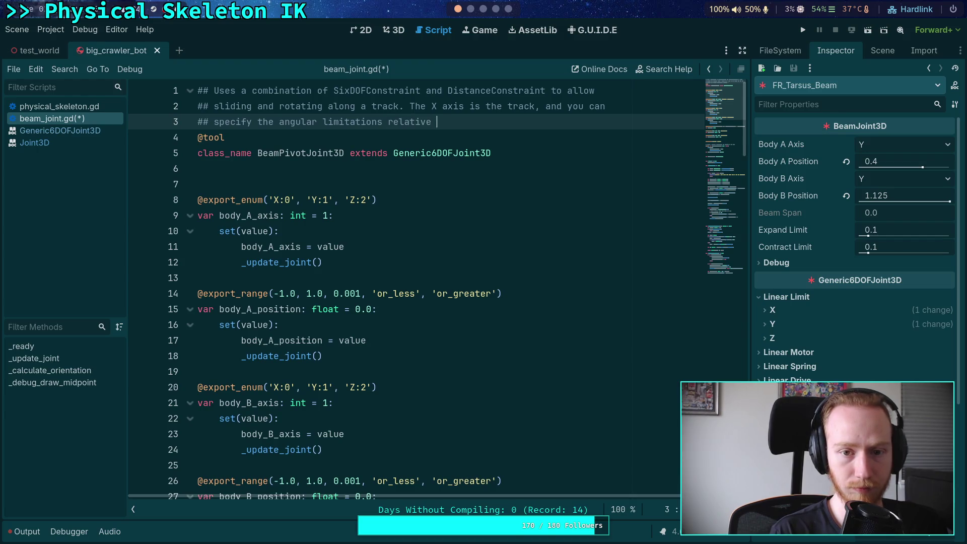
{"action": "type", "text": " Body "}
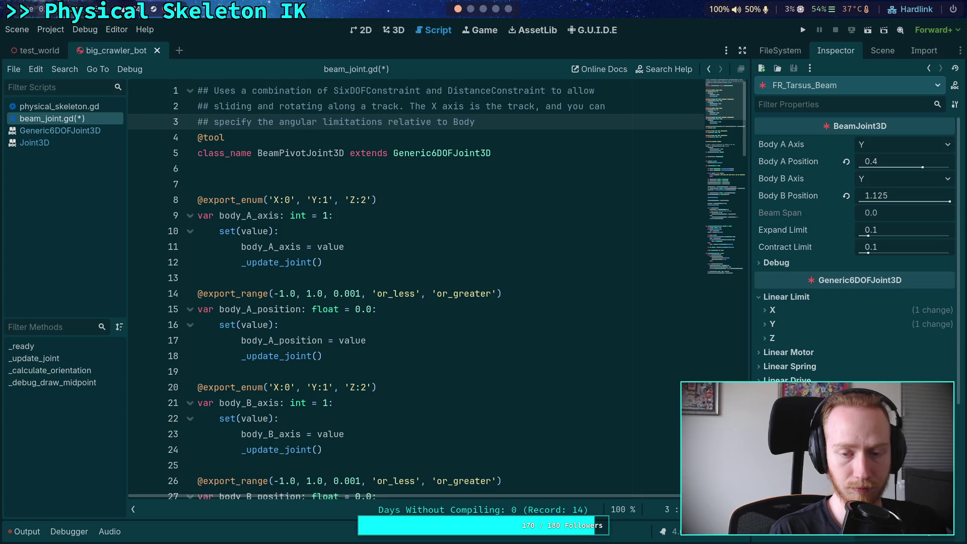
{"action": "type", "text": "B."}
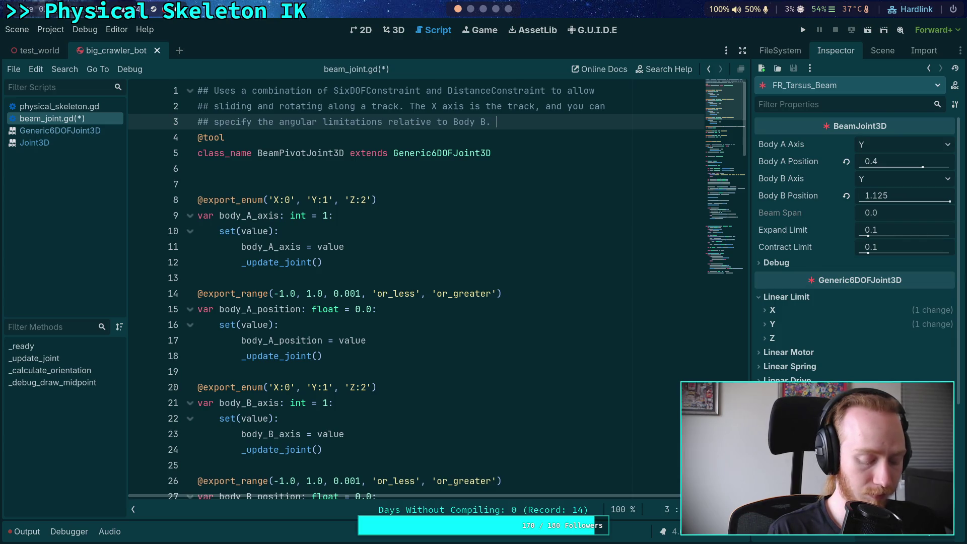
{"action": "type", "text": "enerally,"}
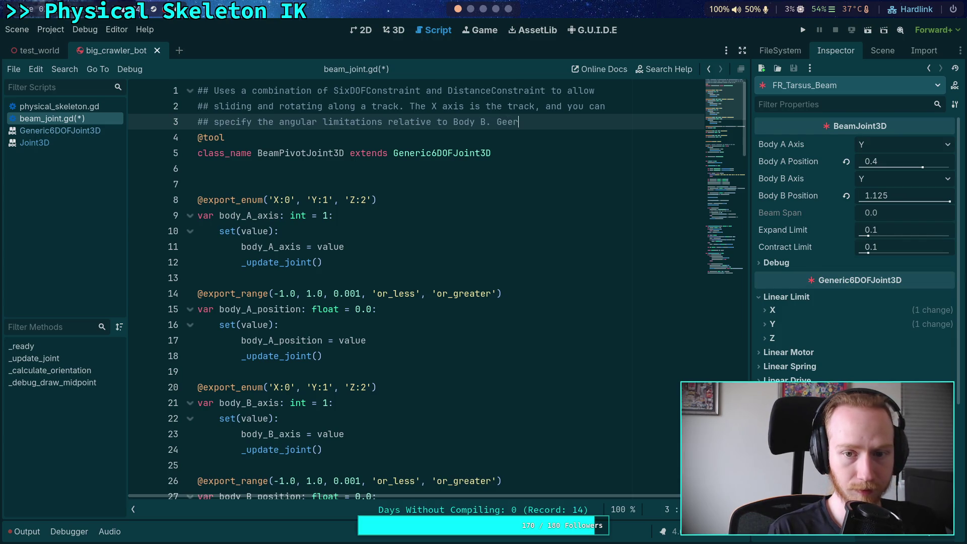
{"action": "type", "text": " you would"}
{"action": "key", "text": "Return"}
{"action": "type", "text": "## restrict t"}
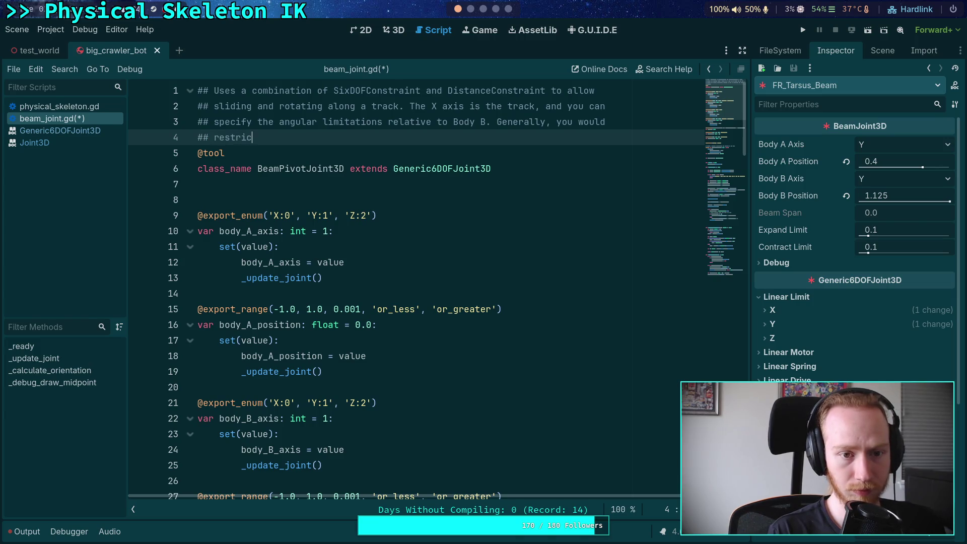
{"action": "type", "text": "he Y"}
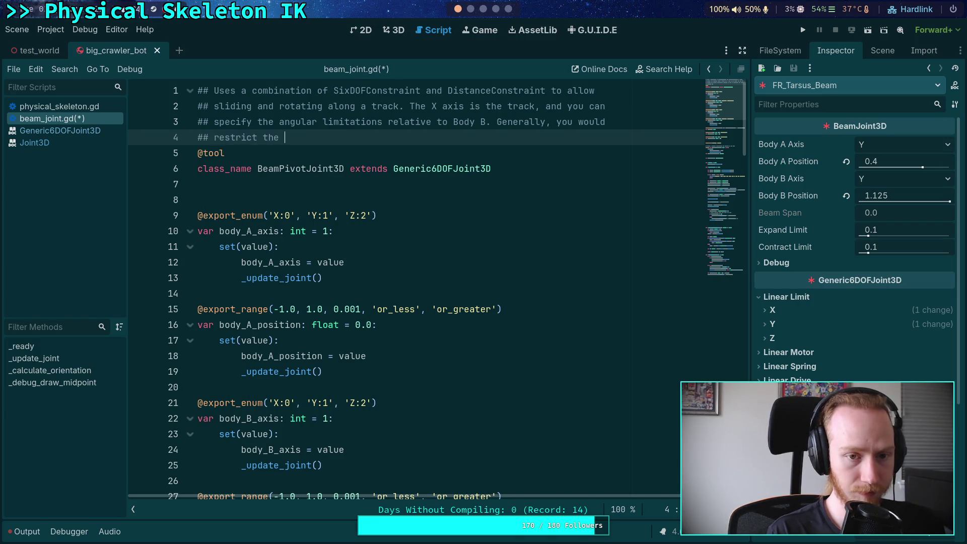
{"action": "type", "text": " and Z rotation, and allow a limited"}
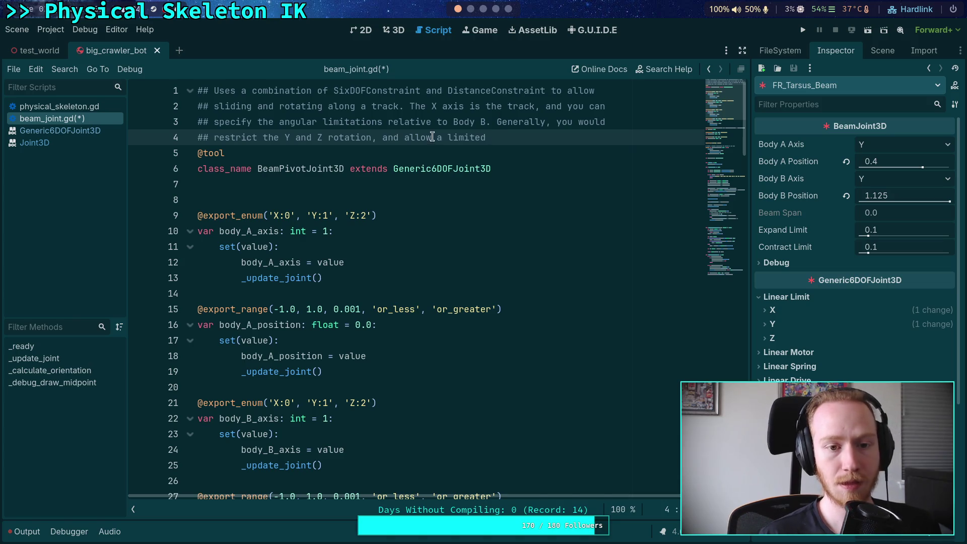
{"action": "left_click", "coordinate": [322, 136]}
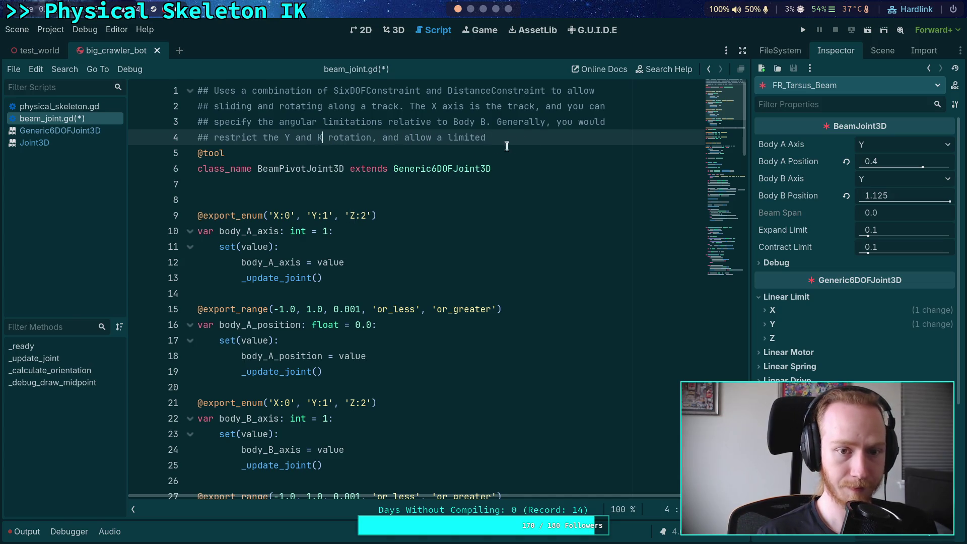
{"action": "key", "text": "Delete"}
{"action": "type", "text": "X"}
Finish the comment: limited Z rotation so the beam can expand and contract with some freedom.
{"action": "left_click", "coordinate": [534, 135]}
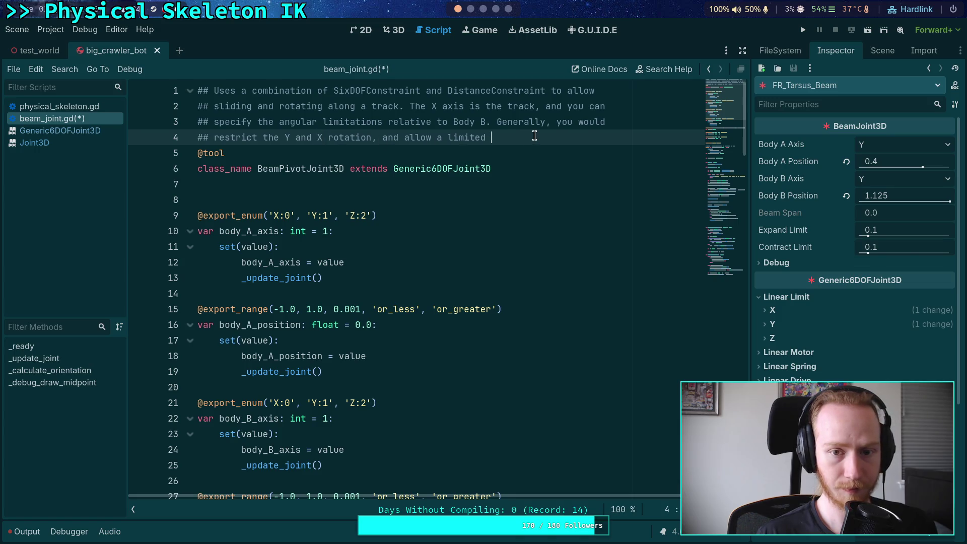
{"action": "type", "text": "Z ro"}
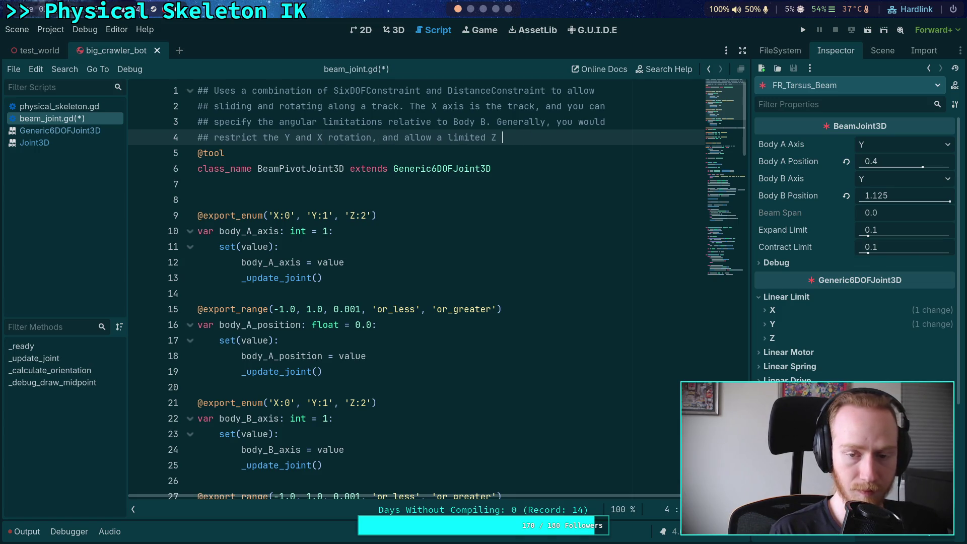
{"action": "type", "text": "tation"}
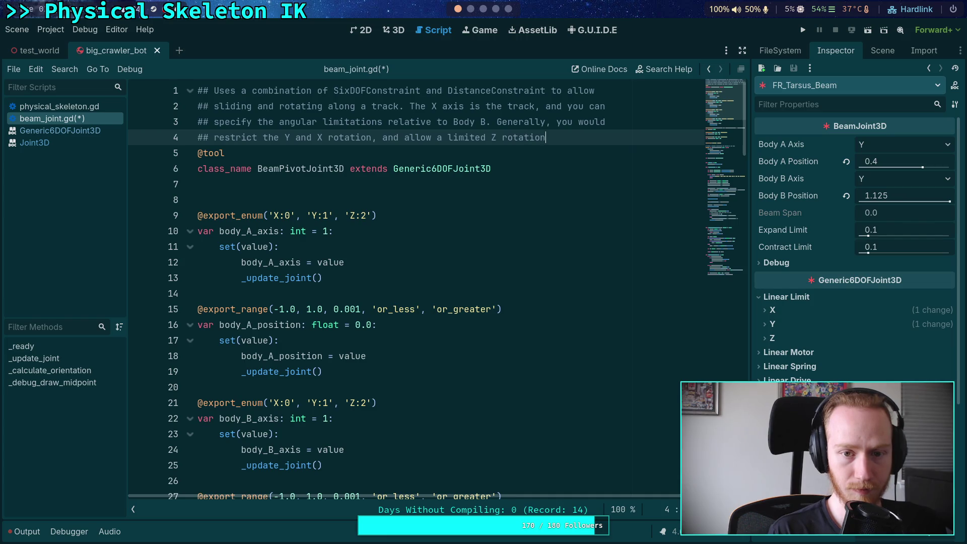
{"action": "type", "text": " so "}
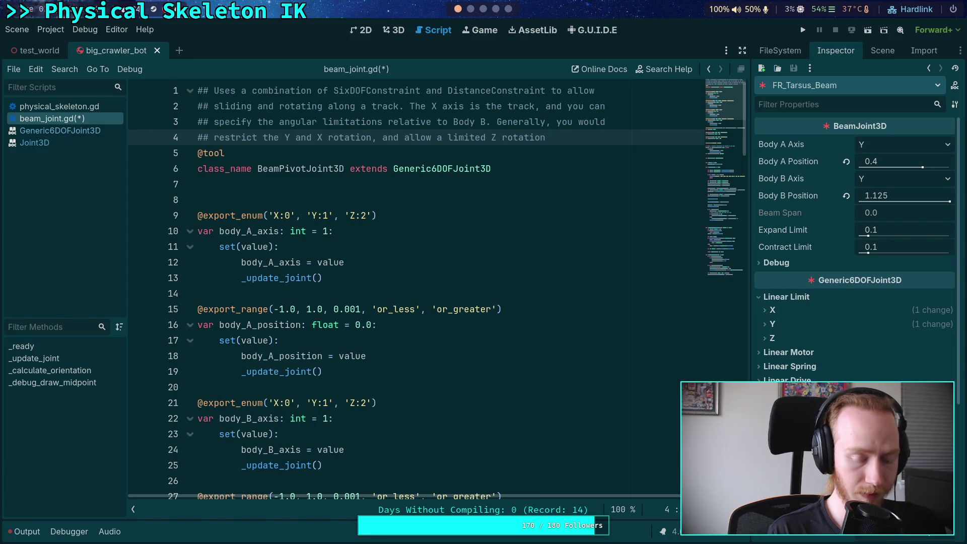
{"action": "type", "text": "the "}
{"action": "type", "text": "connecti"}
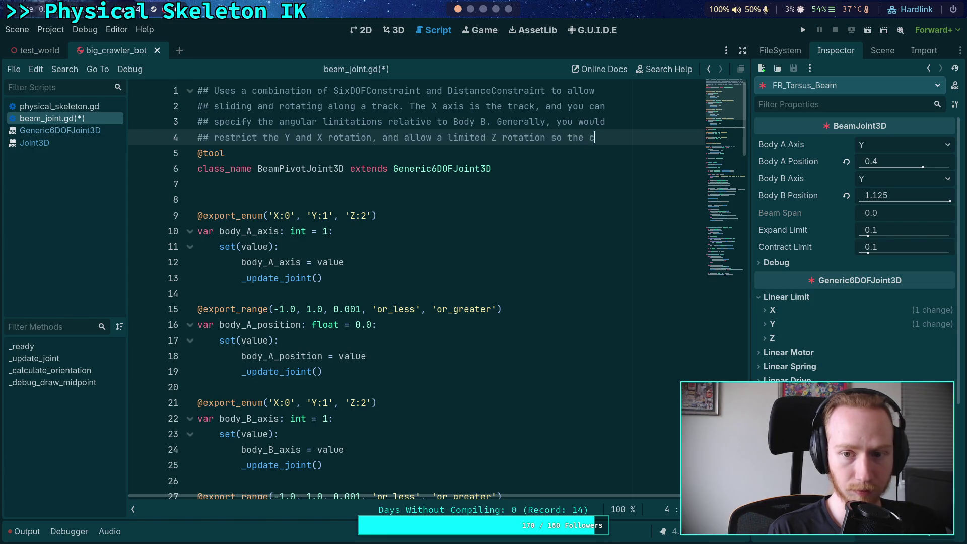
{"action": "key", "text": "BackSpace"}
{"action": "key", "text": "BackSpace"}
{"action": "key", "text": "BackSpace"}
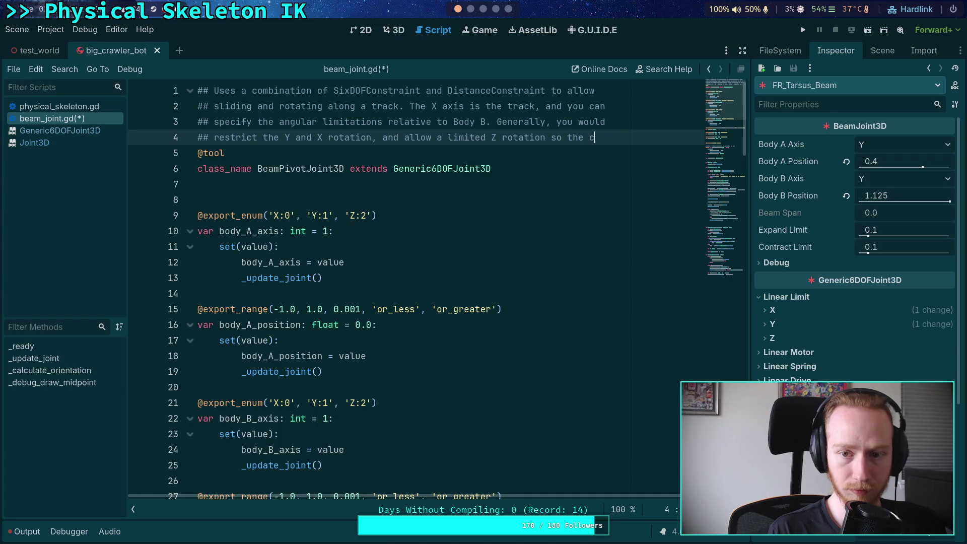
{"action": "type", "text": "bea"}
{"action": "key", "text": "BackSpace"}
{"action": "key", "text": "BackSpace"}
{"action": "key", "text": "BackSpace"}
{"action": "type", "text": "beam"}
{"action": "key", "text": "Return"}
{"action": "type", "text": "# can ex"}
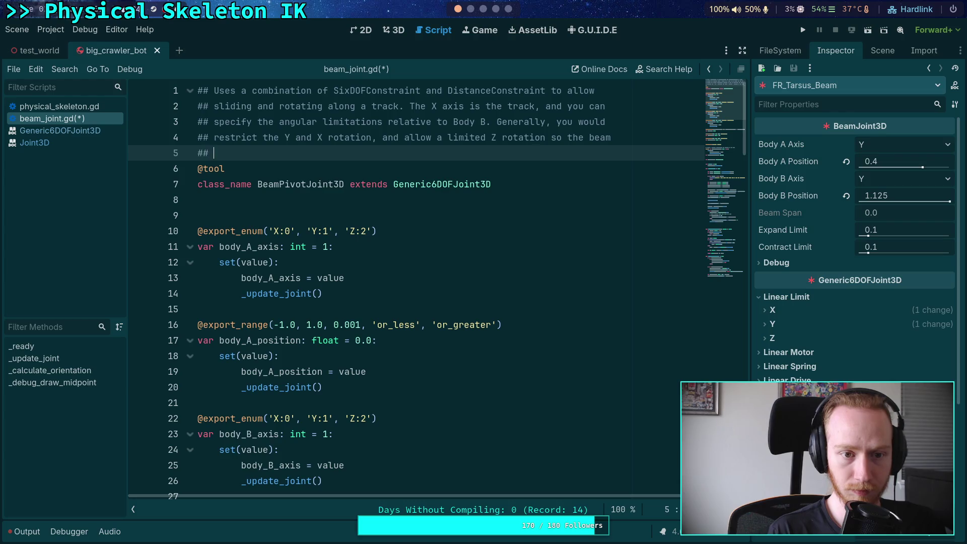
{"action": "type", "text": "pand and contract "}
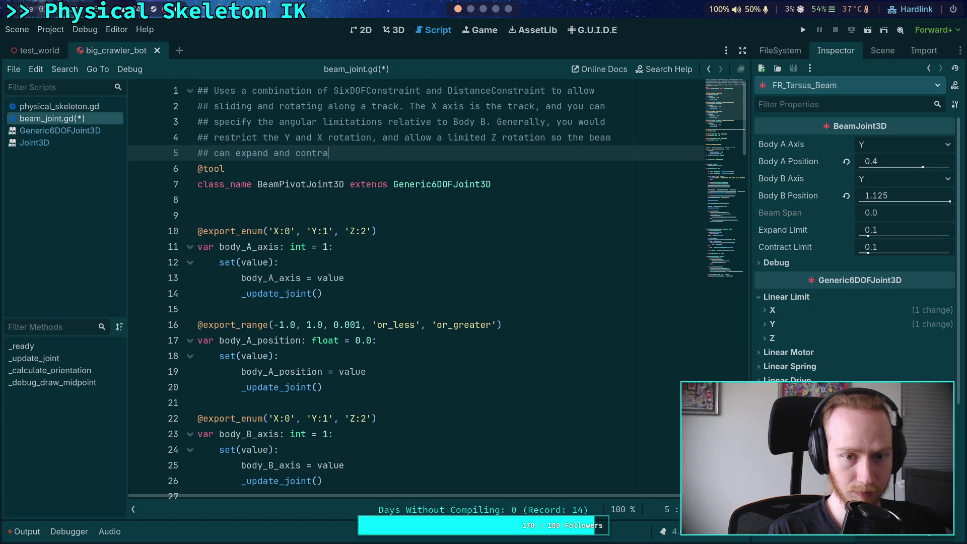
{"action": "type", "text": "with some free"}
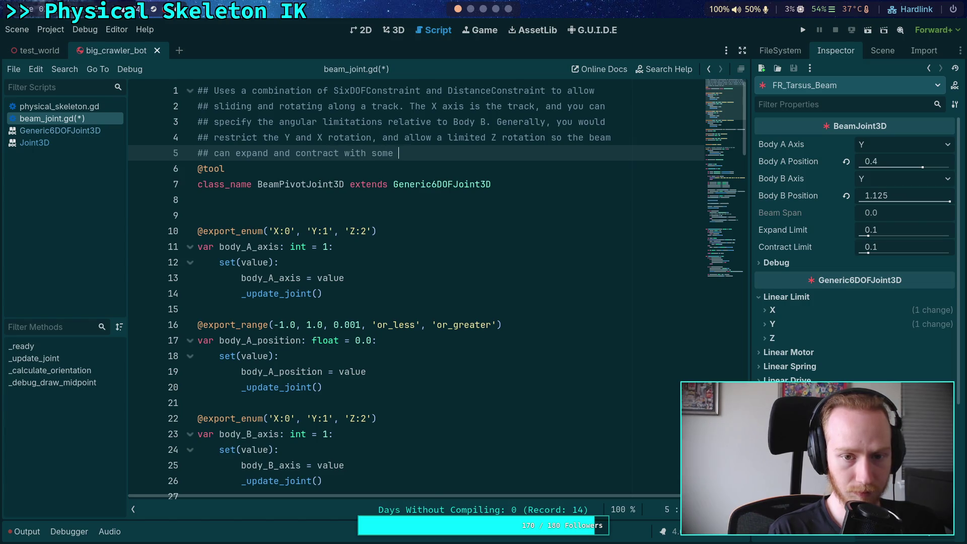
{"action": "type", "text": "dom."}
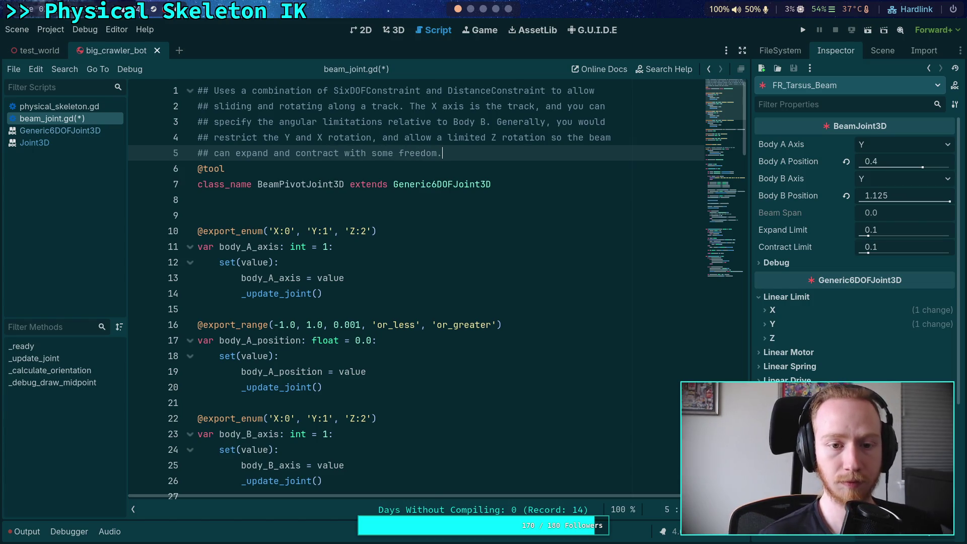
{"action": "scroll", "coordinate": [463, 182], "scroll_direction": "down", "scroll_amount": 3}
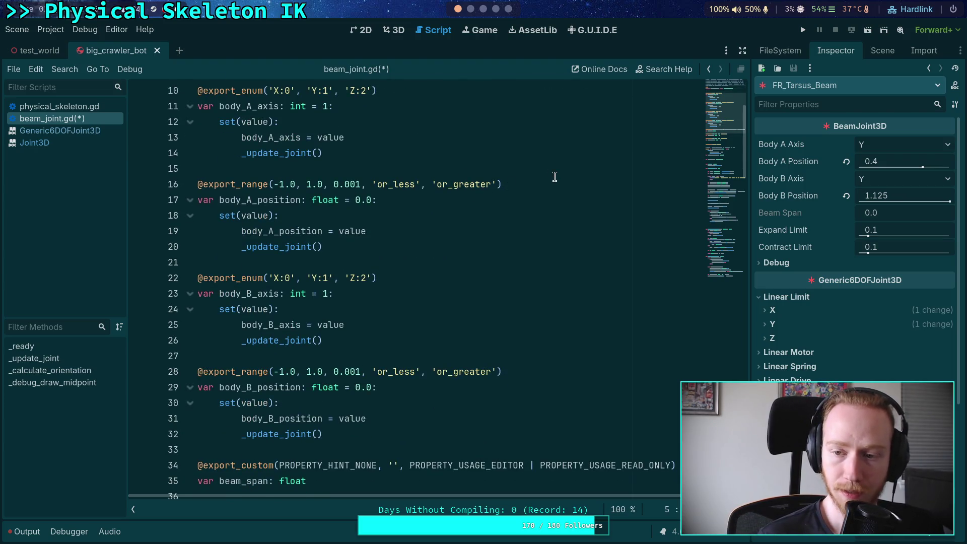
{"action": "scroll", "coordinate": [602, 197], "scroll_direction": "down", "scroll_amount": 1}
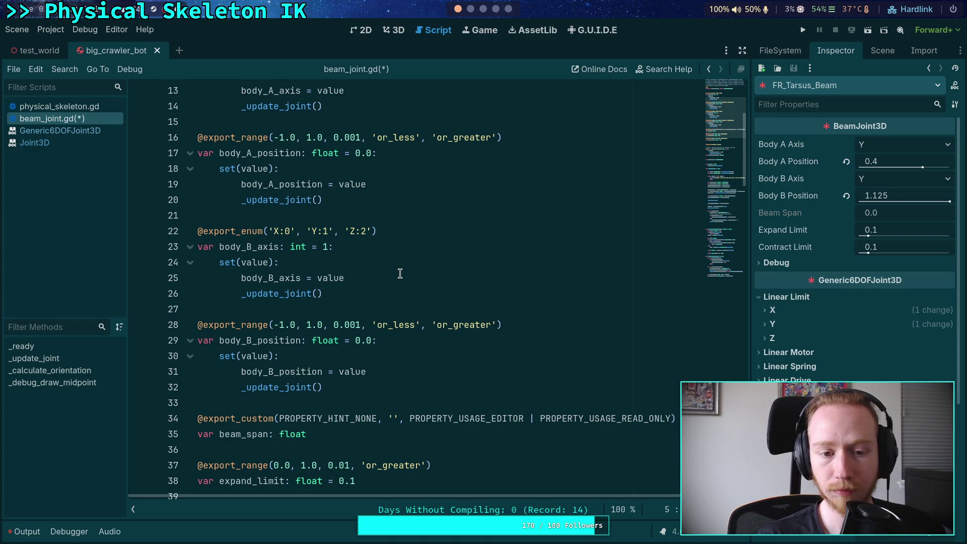
{"action": "scroll", "coordinate": [399, 272], "scroll_direction": "down", "scroll_amount": 1}
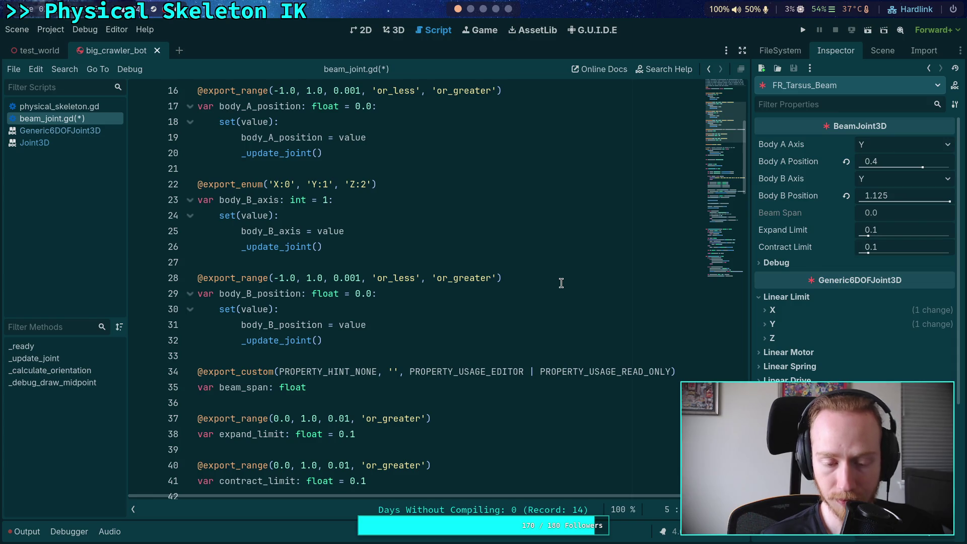
{"action": "scroll", "coordinate": [561, 283], "scroll_direction": "up", "scroll_amount": 2}
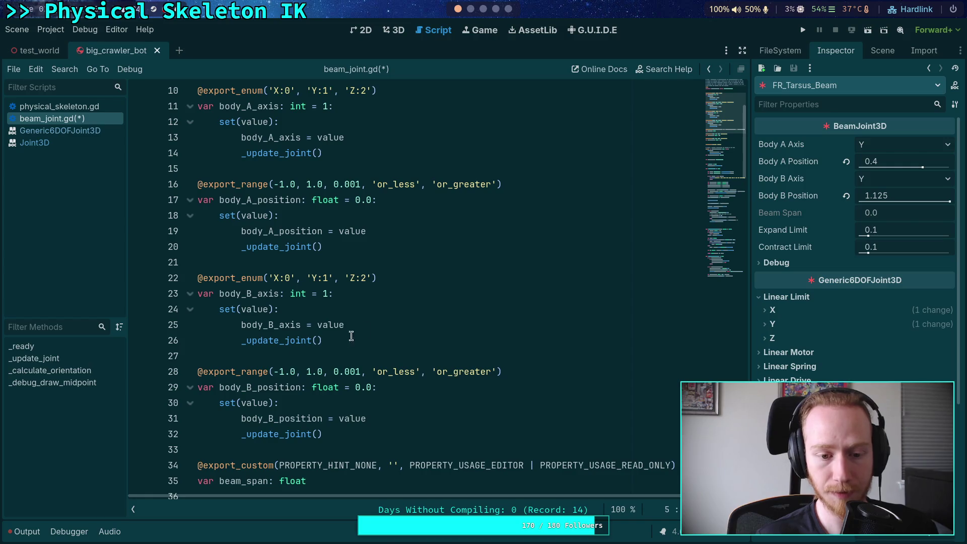
{"action": "left_click_drag", "start_coordinate": [376, 327], "coordinate": [388, 263]}
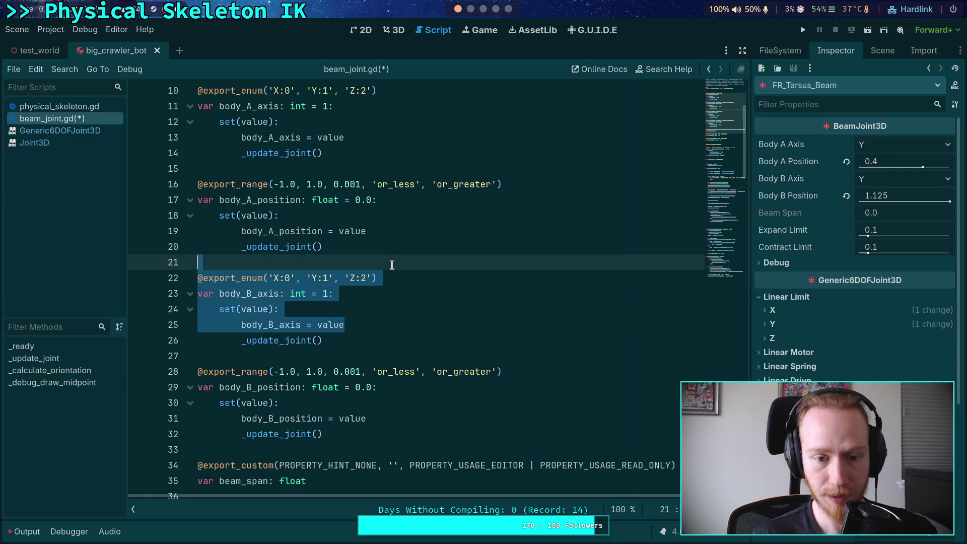
Delete the redundant body_B_axis export block on lines 21–26.
{"action": "left_click_drag", "start_coordinate": [334, 340], "coordinate": [346, 260]}
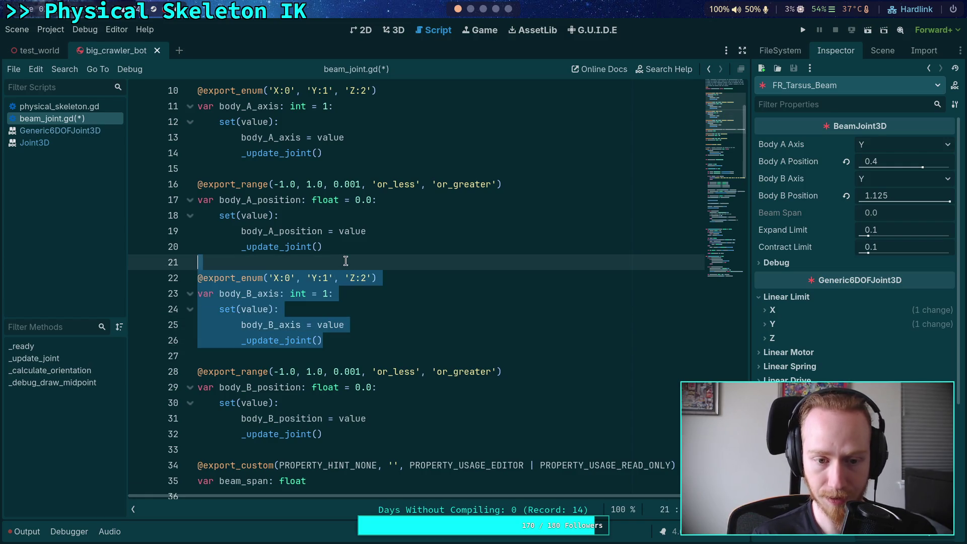
{"action": "left_click", "coordinate": [435, 336]}
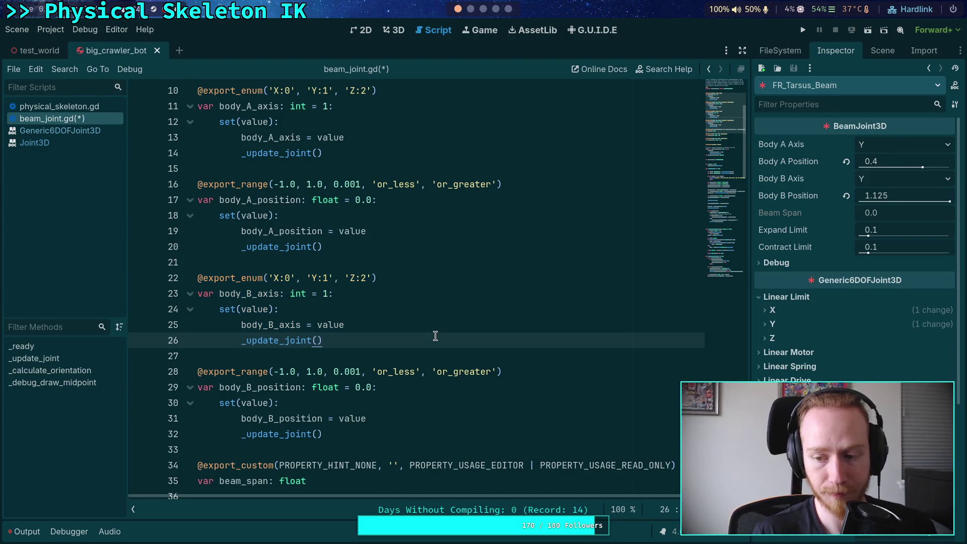
{"action": "left_click_drag", "start_coordinate": [356, 339], "coordinate": [353, 263]}
{"action": "key", "text": "BackSpace"}
{"action": "key", "text": "BackSpace"}
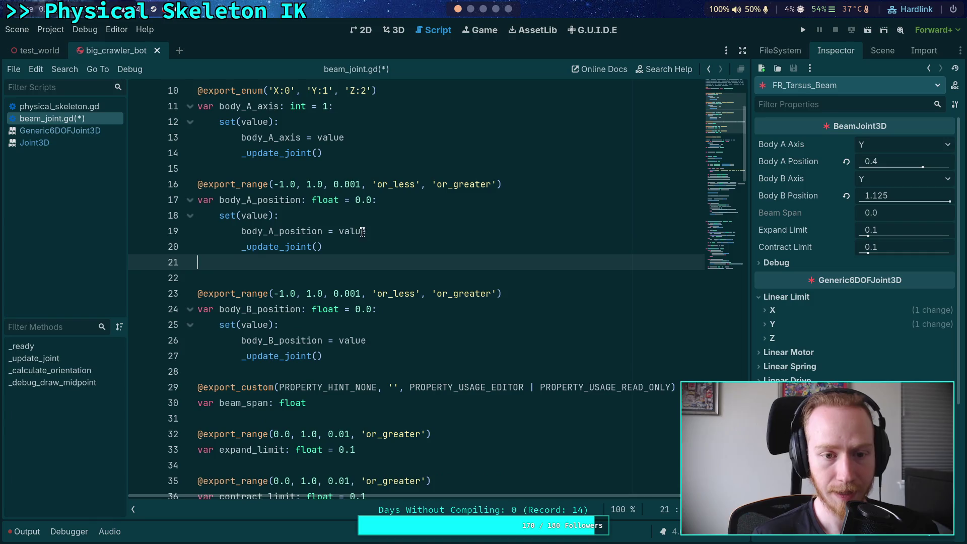
Select the body_A_axis export block on lines 10–14.
{"action": "left_click_drag", "start_coordinate": [322, 153], "coordinate": [197, 90]}
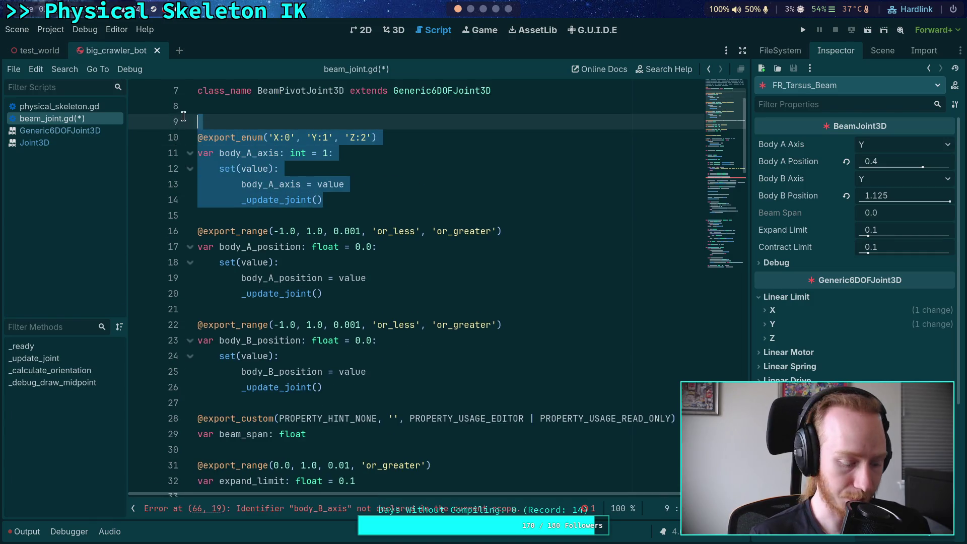
{"action": "left_click", "coordinate": [306, 165]}
{"action": "left_click_drag", "start_coordinate": [322, 200], "coordinate": [209, 143]}
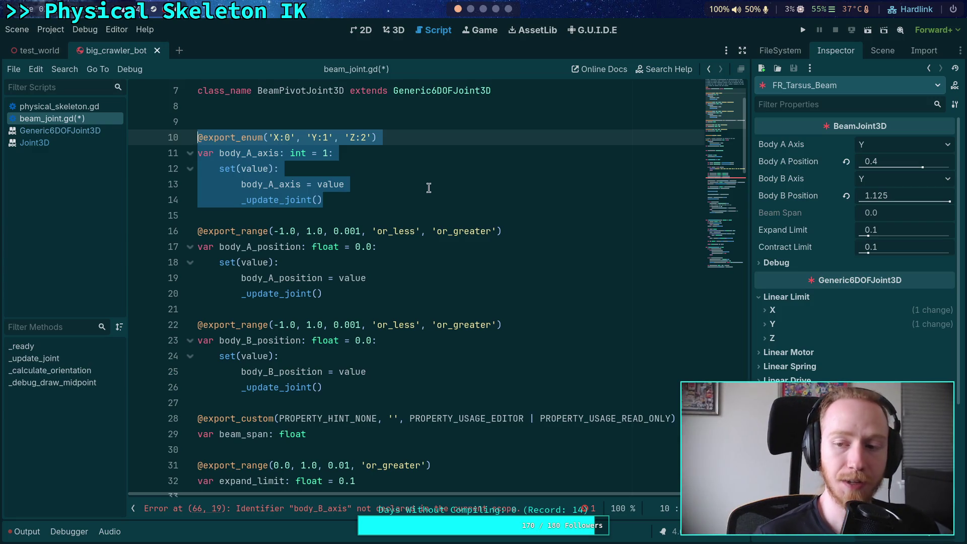
{"action": "scroll", "coordinate": [488, 270], "scroll_direction": "up", "scroll_amount": 2}
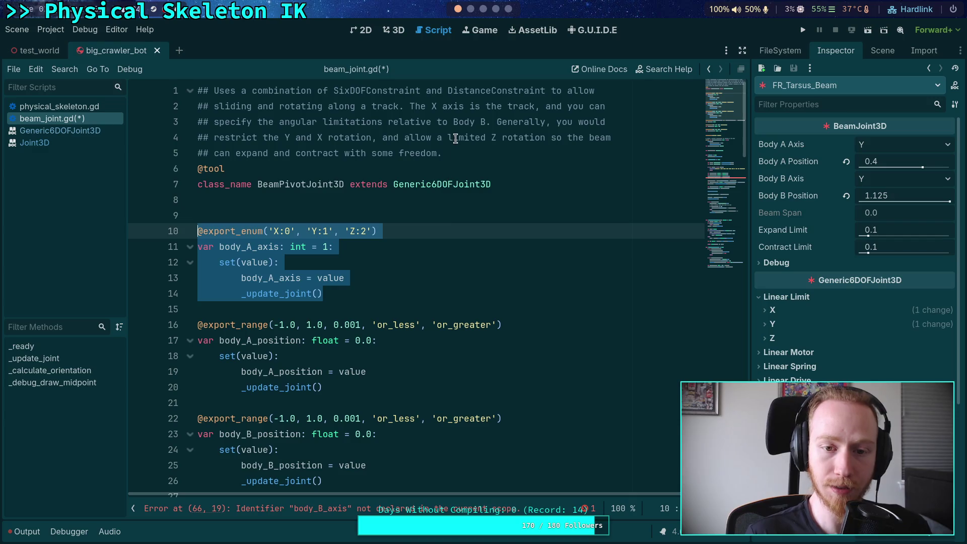
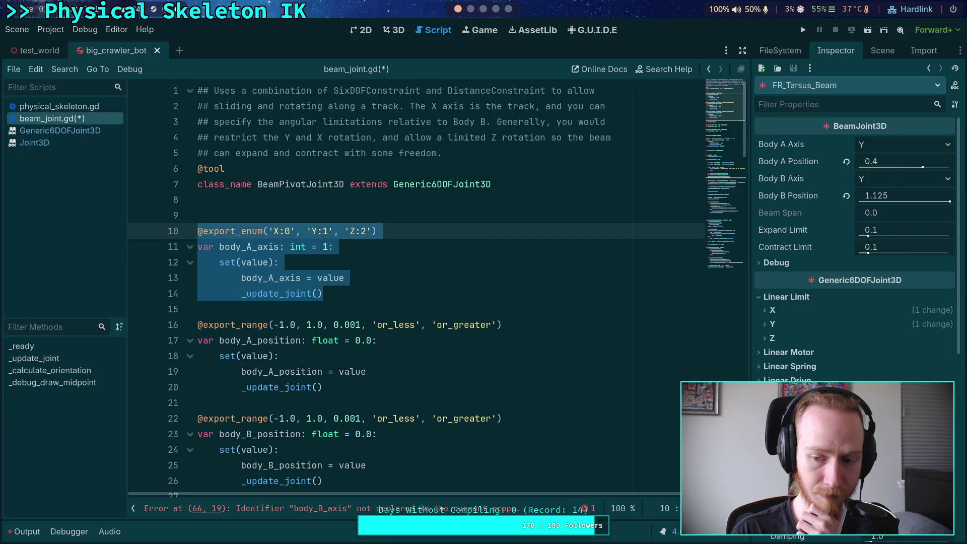
Expand the joint's Angular Limit Z settings in the Inspector, then select the end of the doc comment.
{"action": "scroll", "coordinate": [856, 251], "scroll_direction": "down", "scroll_amount": 2}
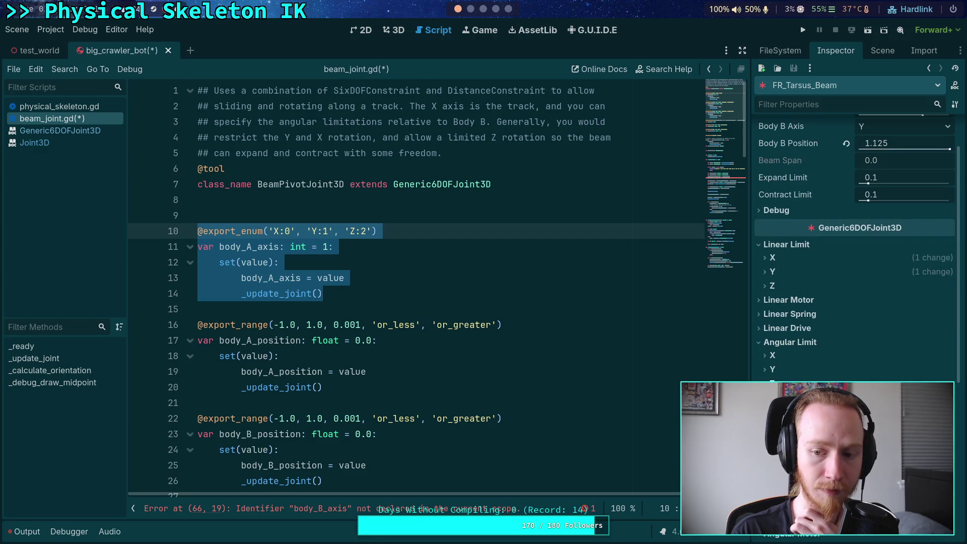
{"action": "left_click", "coordinate": [777, 371]}
{"action": "left_click", "coordinate": [777, 370]}
{"action": "left_click", "coordinate": [772, 384]}
{"action": "scroll", "coordinate": [790, 313], "scroll_direction": "down", "scroll_amount": 2}
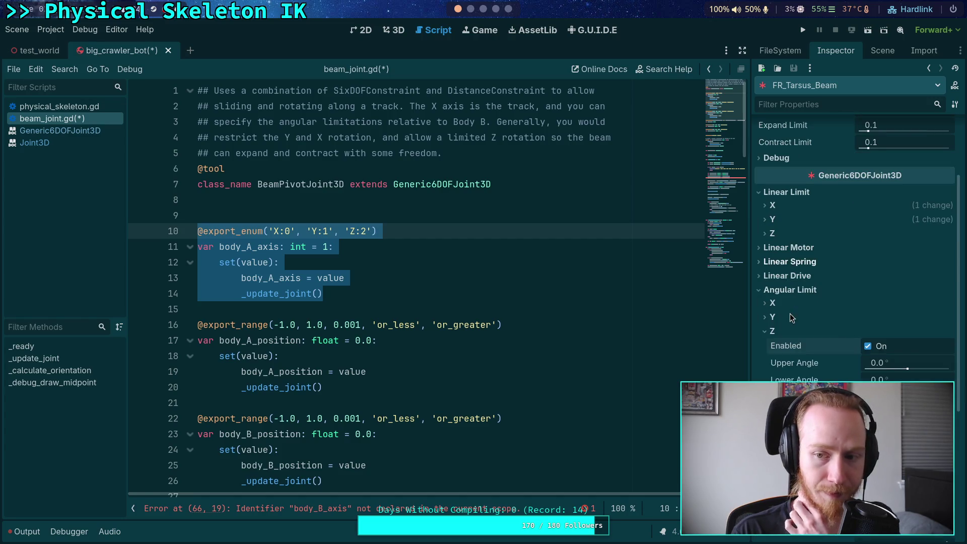
{"action": "left_click", "coordinate": [780, 232]}
{"action": "left_click", "coordinate": [775, 233]}
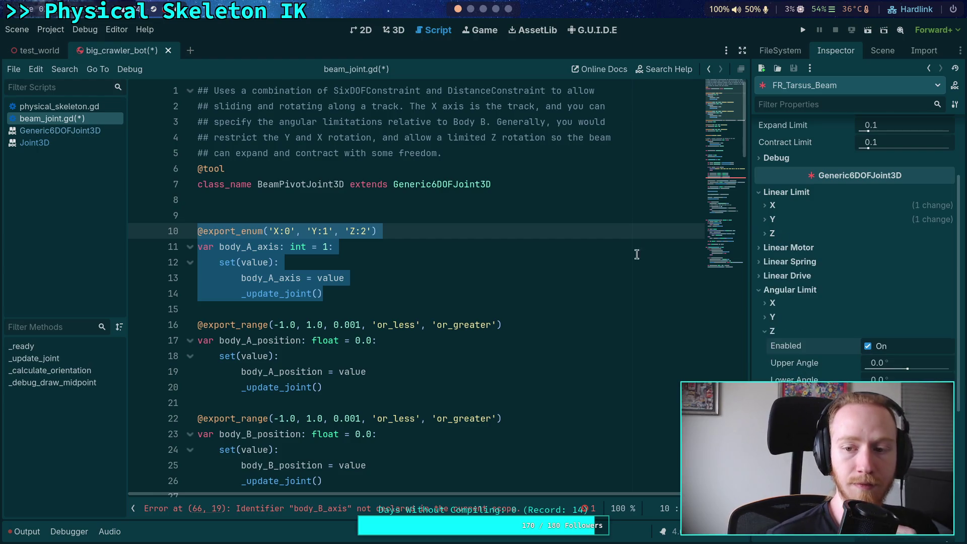
{"action": "left_click_drag", "start_coordinate": [482, 144], "coordinate": [542, 109]}
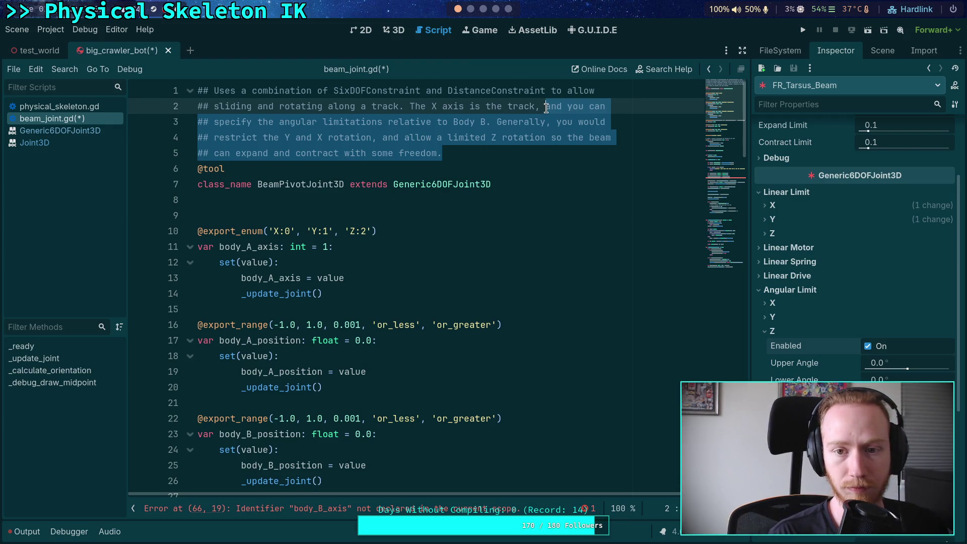
Reword the doc comment to read 'joint X axis is the track, and rigid along the Z plane'.
{"action": "type", "text": "and i"}
{"action": "type", "text": "rigid"}
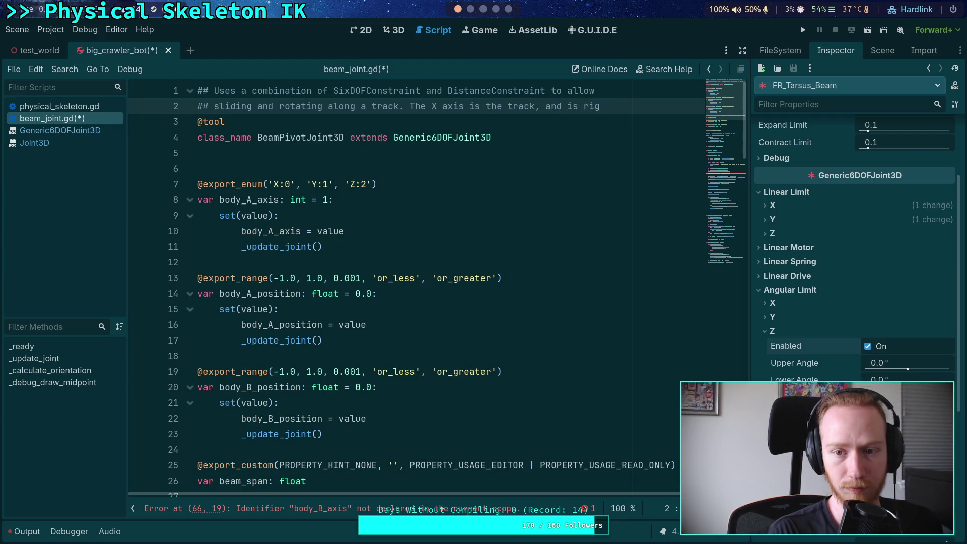
{"action": "key", "text": "Return"}
{"action": "type", "text": "## along the "}
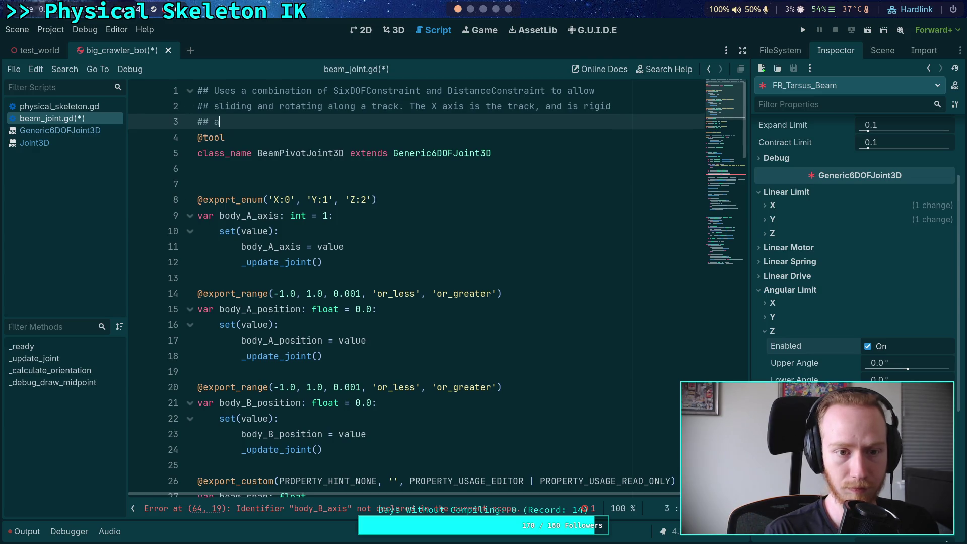
{"action": "type", "text": "Z"}
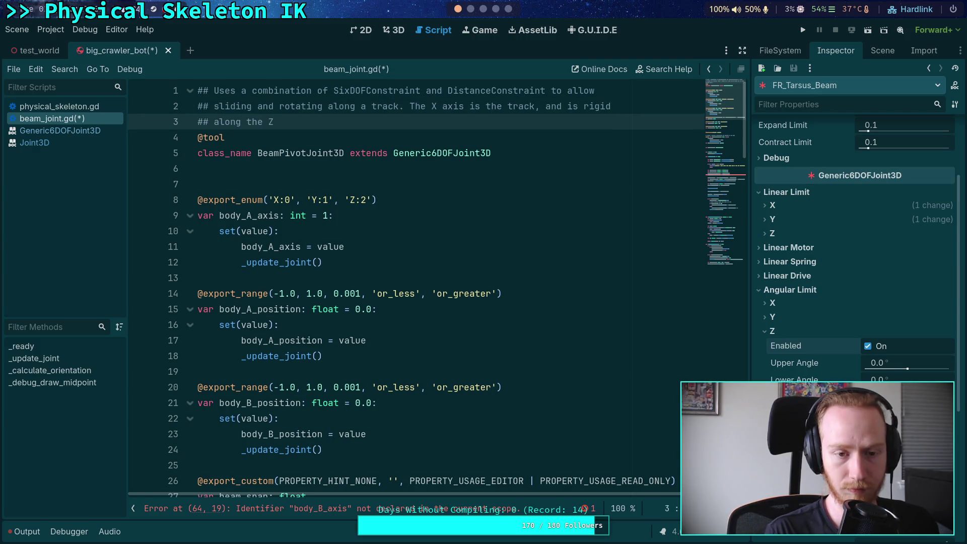
{"action": "type", "text": " plane."}
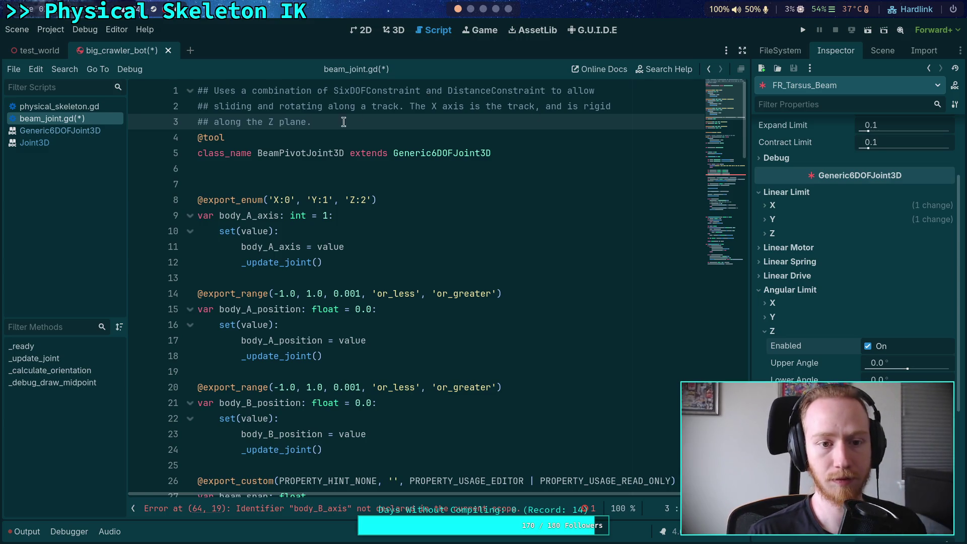
{"action": "left_click", "coordinate": [428, 106]}
{"action": "type", "text": "join"}
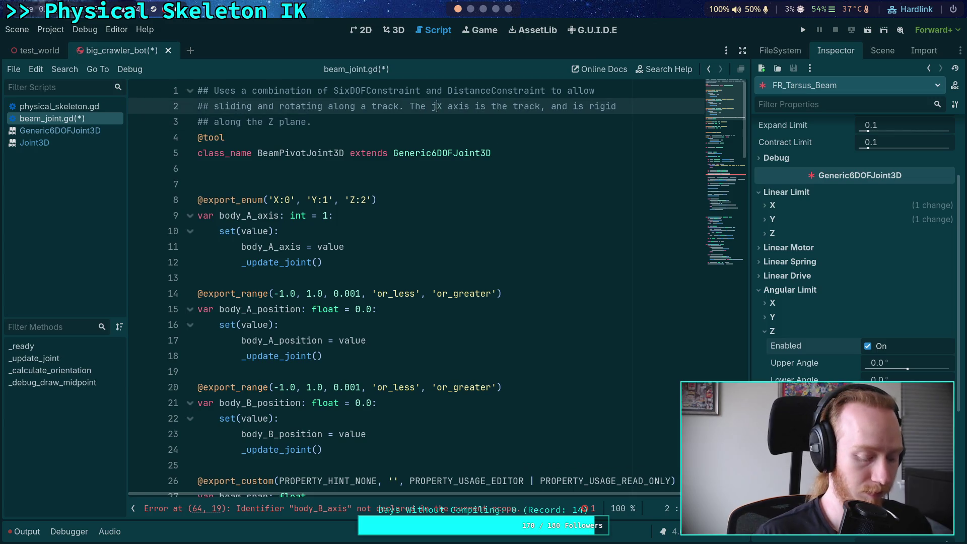
{"action": "type", "text": "t"}
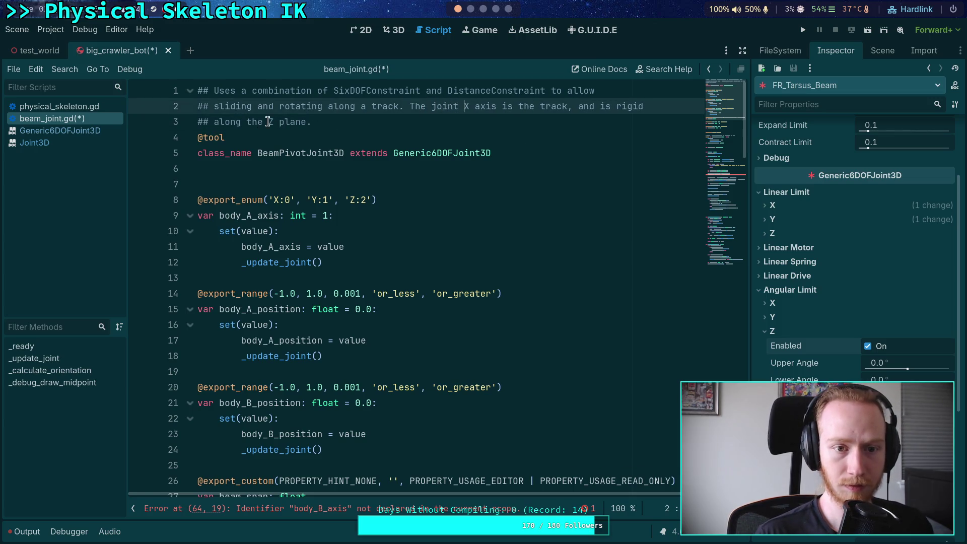
{"action": "left_click", "coordinate": [269, 121]}
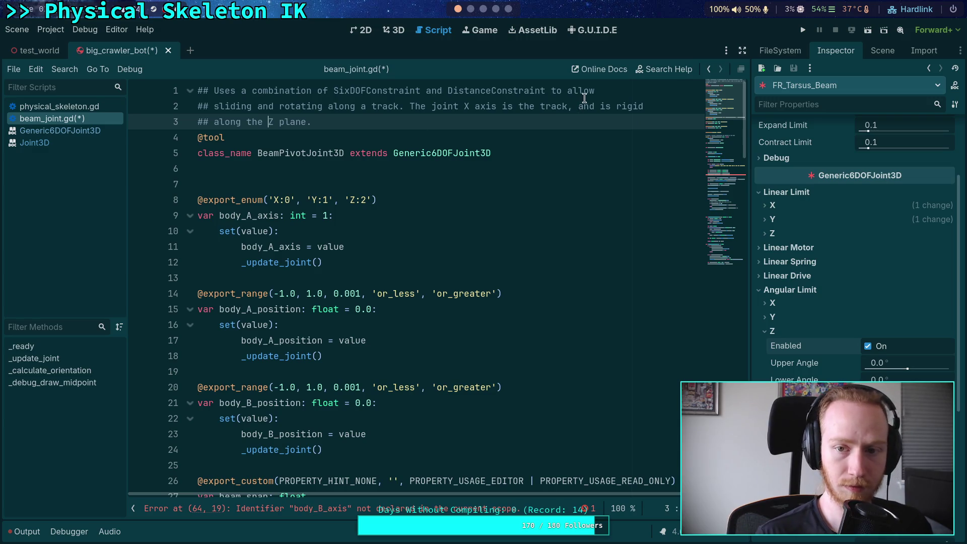
{"action": "double_click", "coordinate": [603, 105]}
{"action": "key", "text": "Delete"}
{"action": "key", "text": "Delete"}
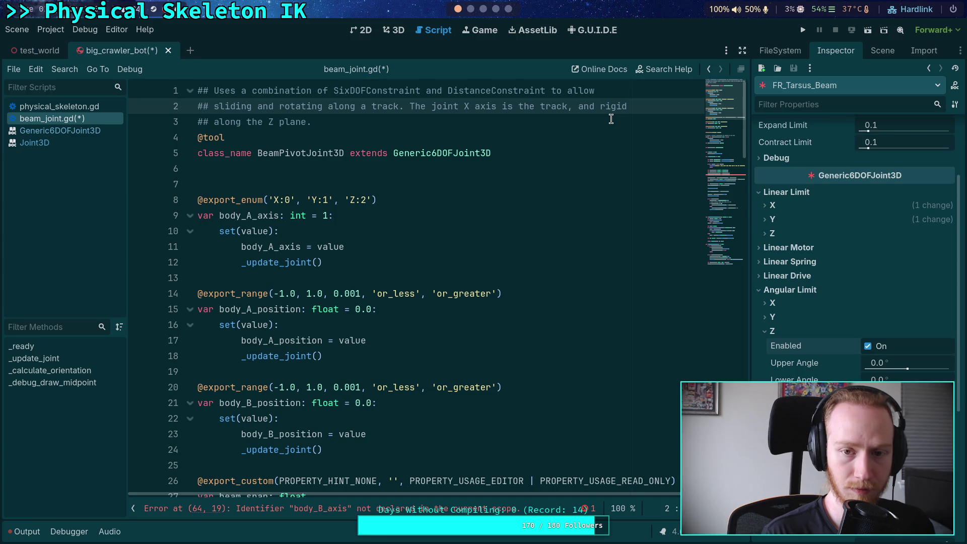
{"action": "left_click_drag", "start_coordinate": [601, 121], "coordinate": [562, 106]}
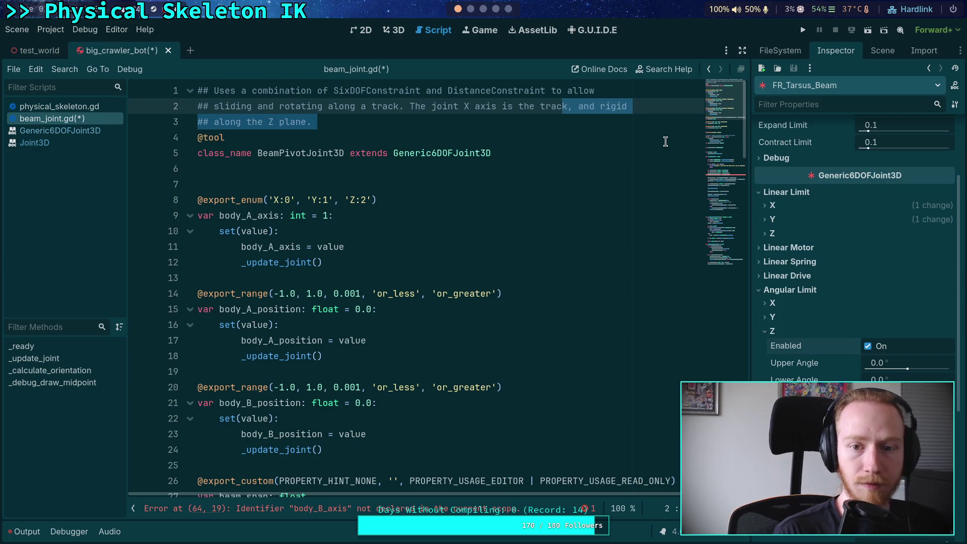
Replace the rigid wording with 'which can pivot on the Z axis' and describe the bodies' rotational freedom.
{"action": "key", "text": "BackSpace"}
{"action": "type", "text": "which can"}
{"action": "key", "text": "Return"}
{"action": "type", "text": "## pivot"}
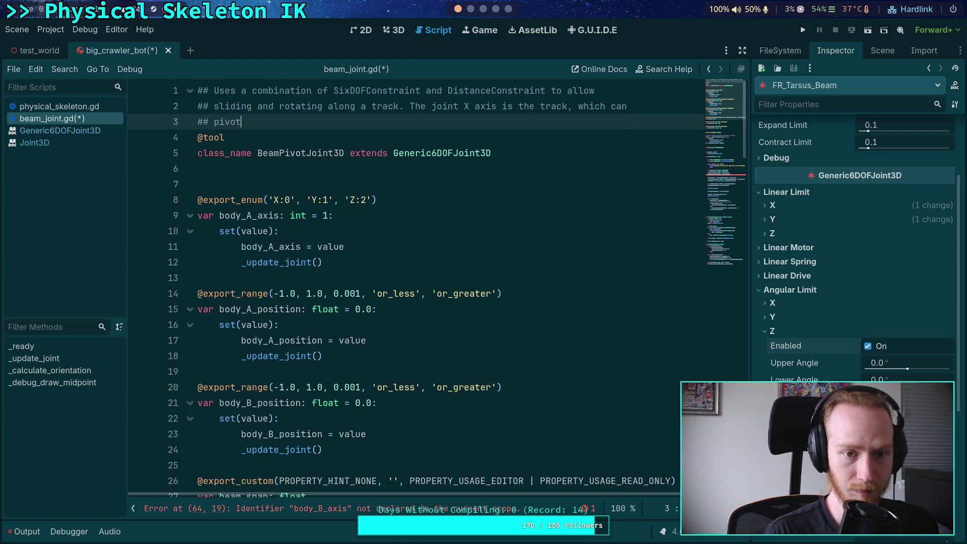
{"action": "type", "text": " on the "}
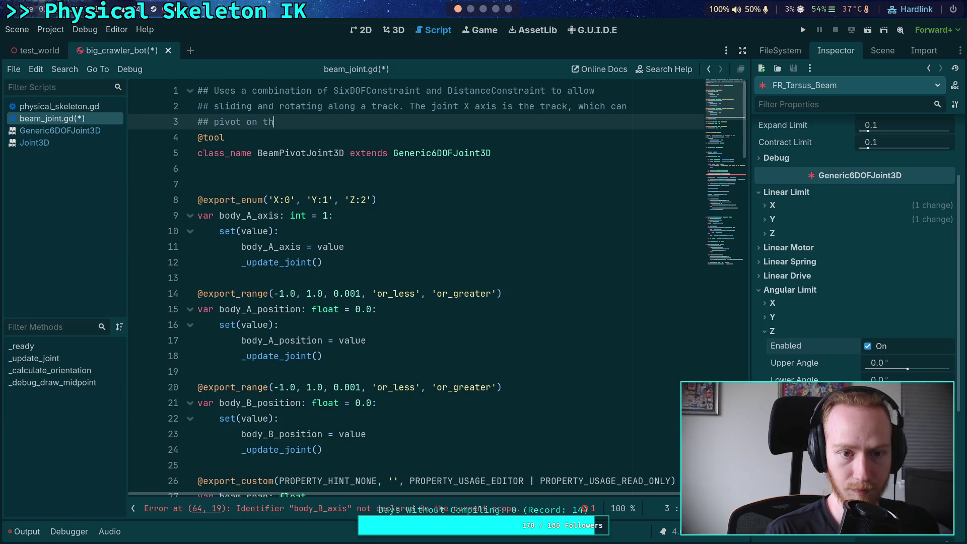
{"action": "type", "text": "Z axis"}
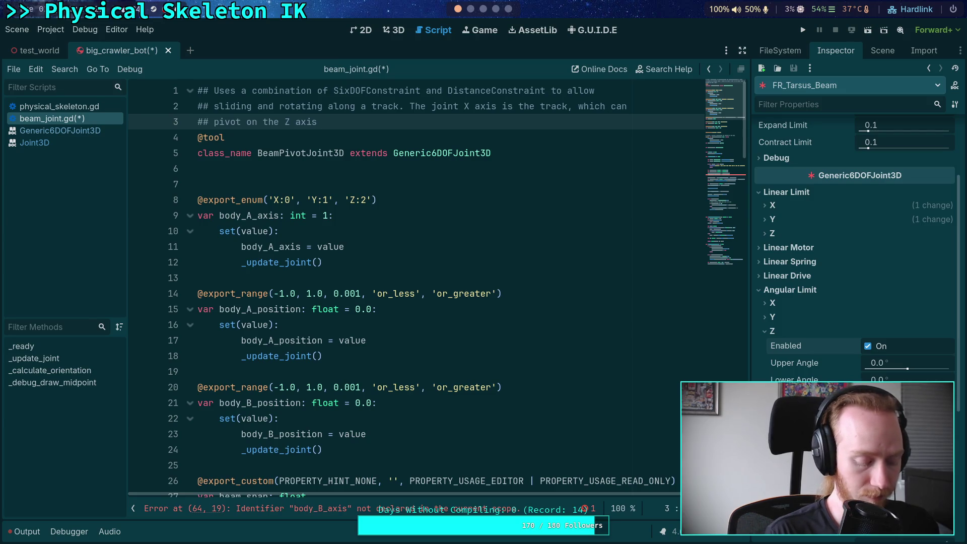
{"action": "type", "text": "to arllow the bodies some "}
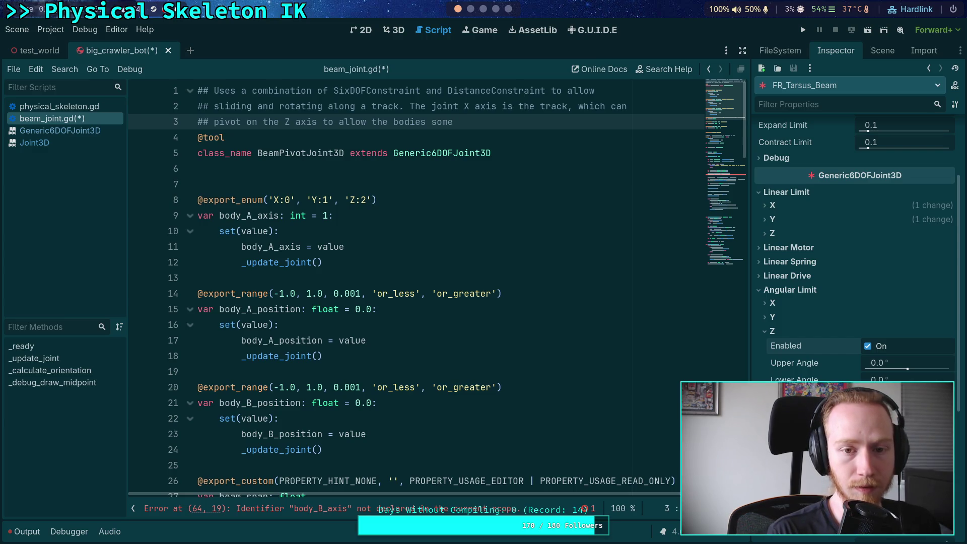
{"action": "type", "text": "otational freed"}
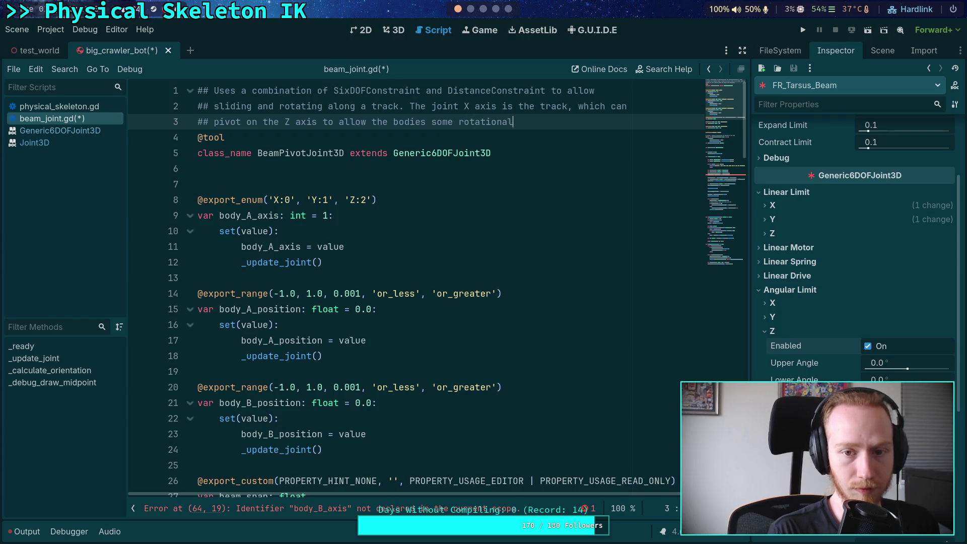
{"action": "type", "text": "om"}
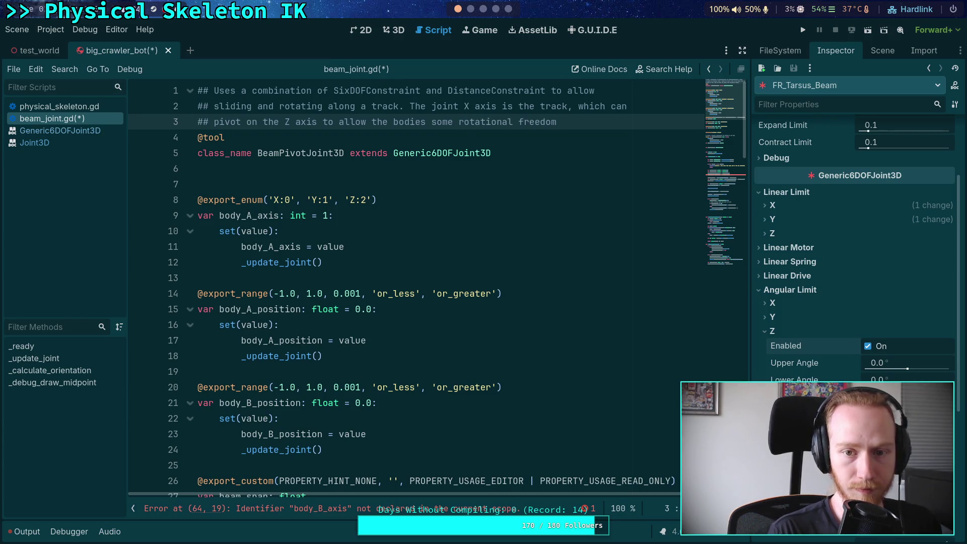
{"action": "type", "text": "hetwo"}
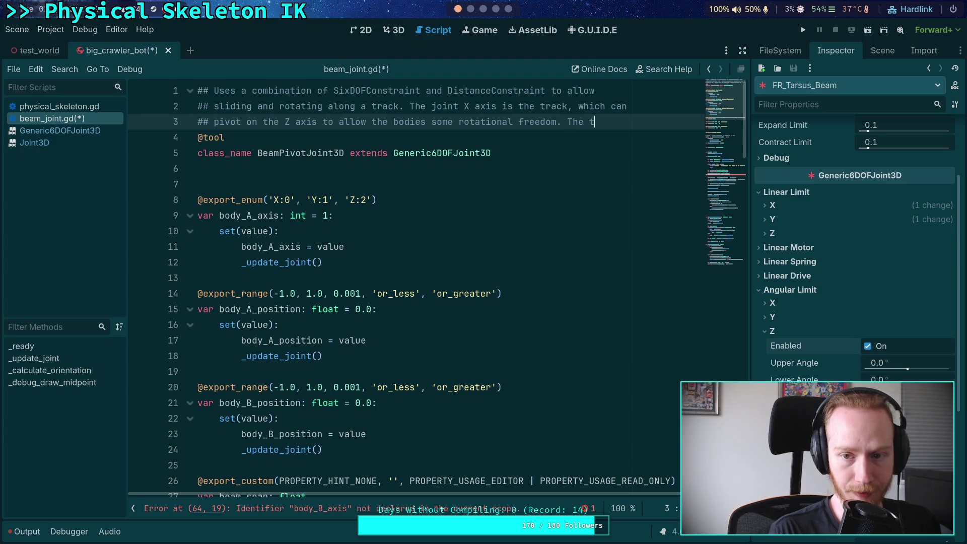
{"action": "key", "text": "Return"}
{"action": "key", "text": "BackSpace"}
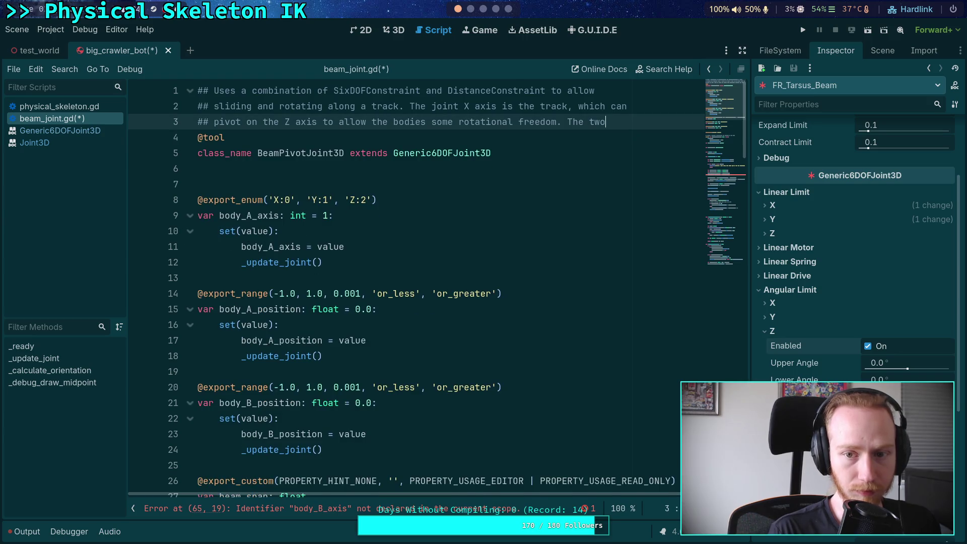
{"action": "key", "text": "Return"}
{"action": "type", "text": "##"}
{"action": "key", "text": "BackSpace"}
{"action": "key", "text": "BackSpace"}
{"action": "key", "text": "BackSpace"}
{"action": "type", "text": "are"}
Add comment lines saying the DistanceConstraint stops the fixed points getting too far or too close.
{"action": "key", "text": "Return"}
{"action": "type", "text": "## then limited by "}
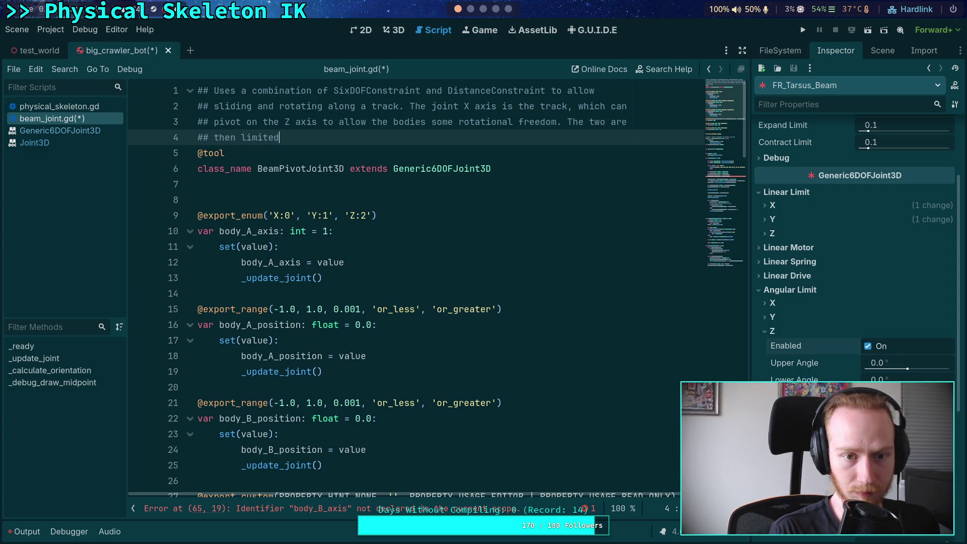
{"action": "type", "text": "the DistanceJ"}
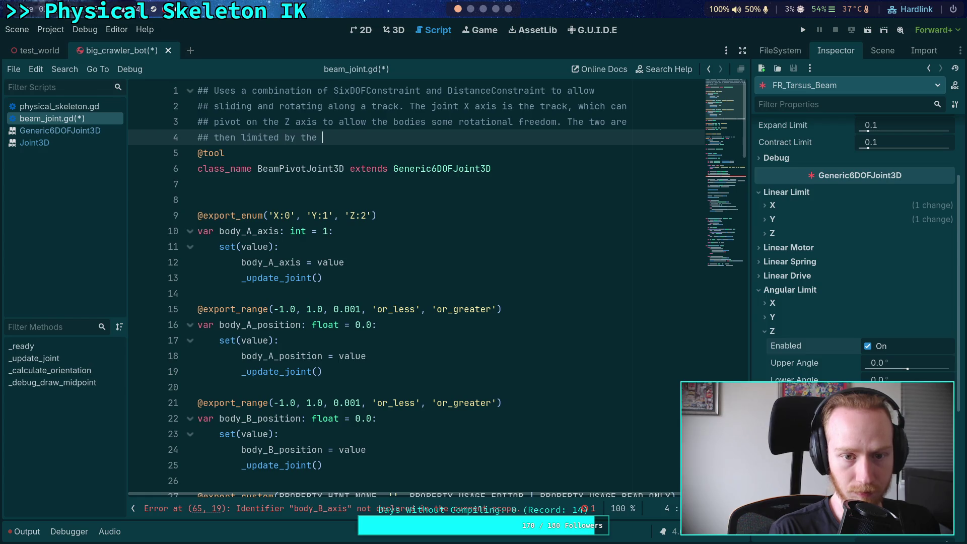
{"action": "key", "text": "BackSpace"}
{"action": "type", "text": "Constraint"}
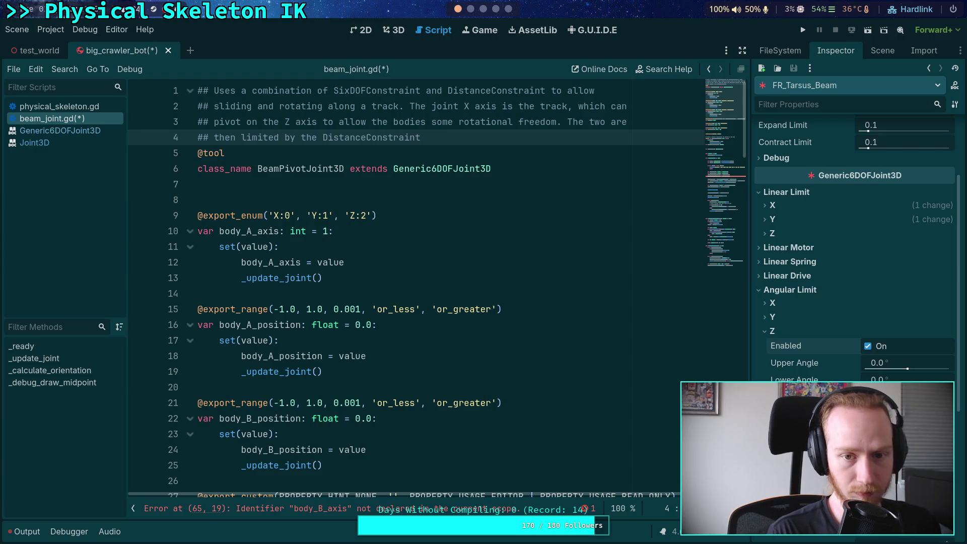
{"action": "type", "text": "stop them fro"}
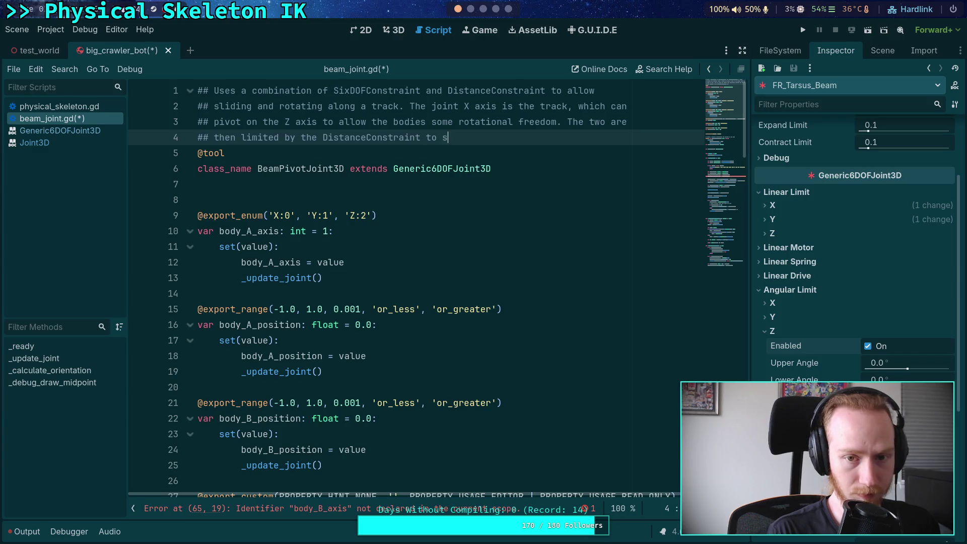
{"action": "key", "text": "BackSpace"}
{"action": "key", "text": "BackSpace"}
{"action": "key", "text": "BackSpace"}
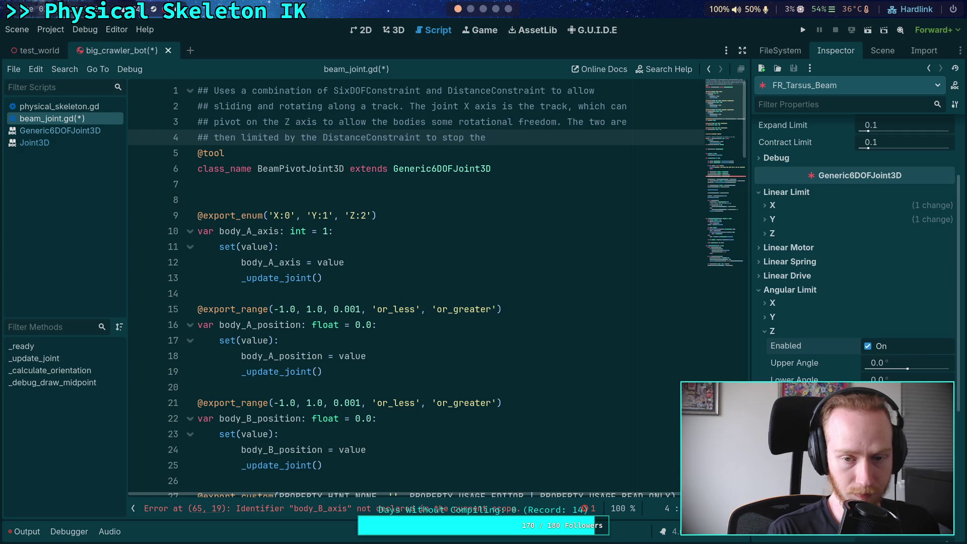
{"action": "type", "text": "fixed points"}
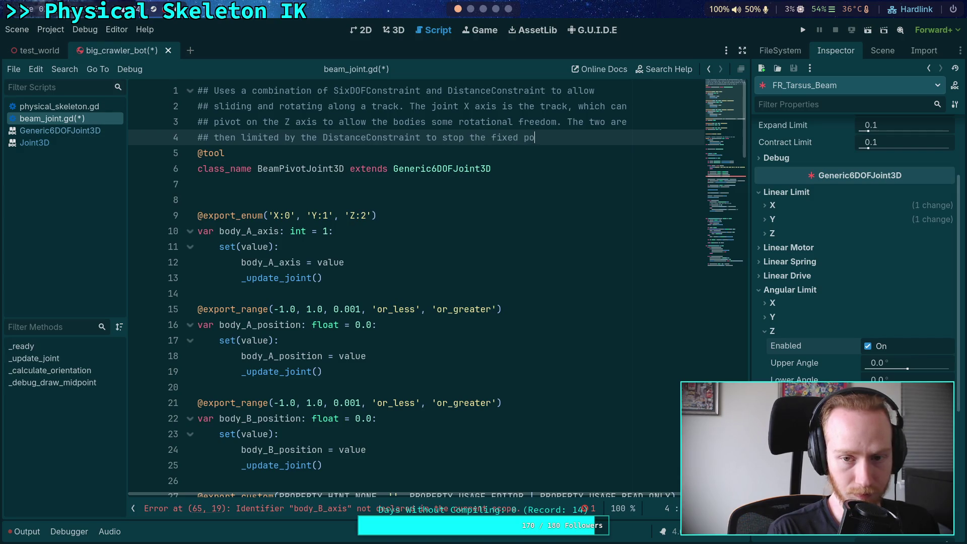
{"action": "type", "text": " from"}
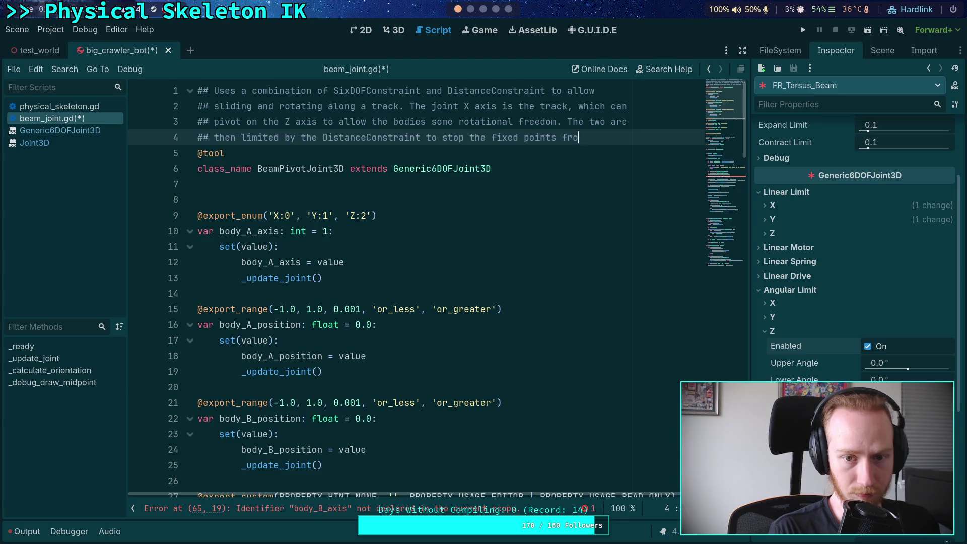
{"action": "key", "text": "BackSpace"}
{"action": "type", "text": "getting"}
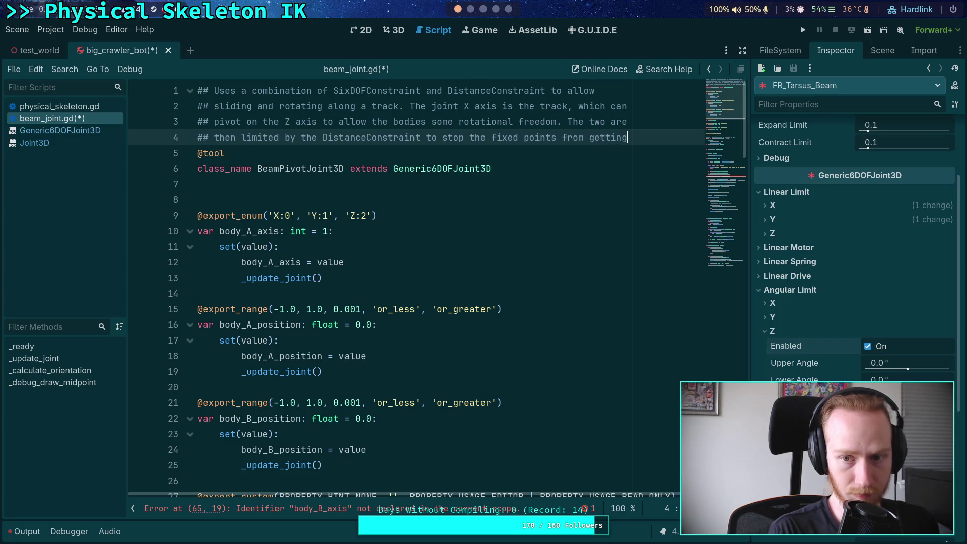
{"action": "key", "text": "Return"}
{"action": "type", "text": "## too far "}
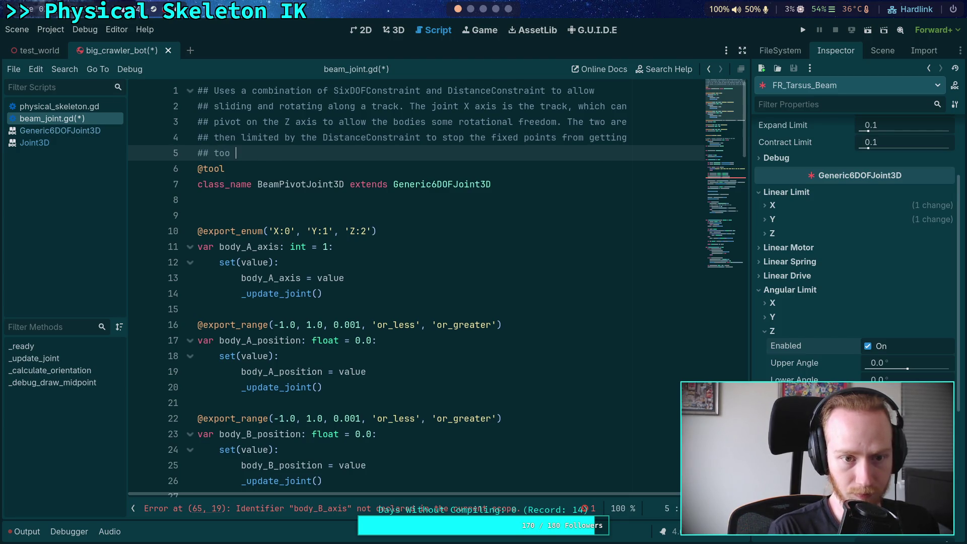
{"action": "type", "text": "or too close."}
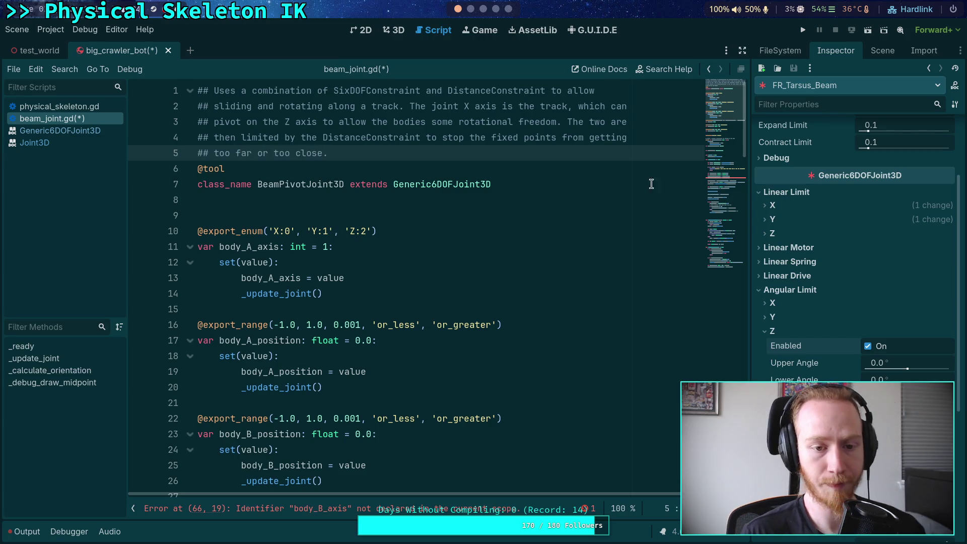
{"action": "scroll", "coordinate": [586, 236], "scroll_direction": "down", "scroll_amount": 2}
Delete the body_A_axis export block and its leftover blank lines.
{"action": "scroll", "coordinate": [810, 294], "scroll_direction": "up", "scroll_amount": 3}
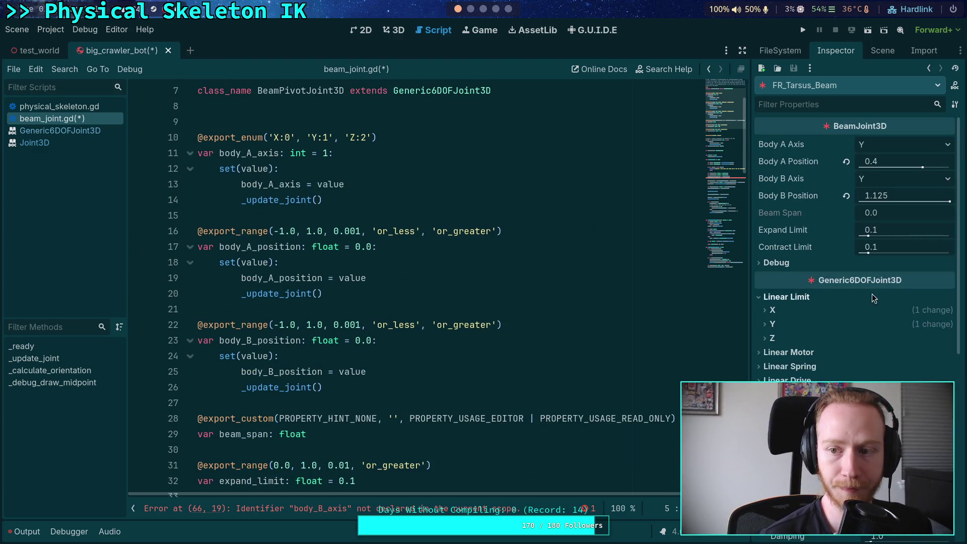
{"action": "left_click_drag", "start_coordinate": [370, 196], "coordinate": [193, 138]}
{"action": "key", "text": "BackSpace"}
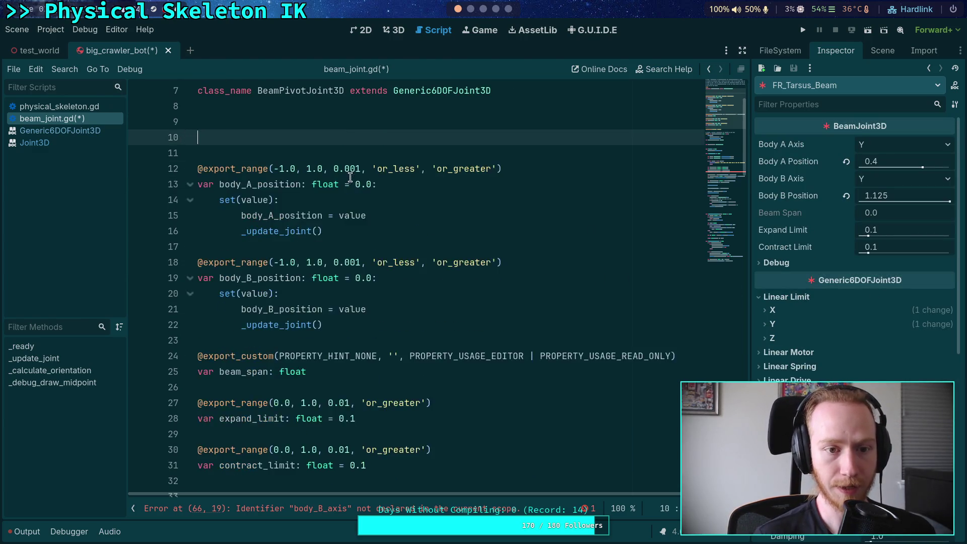
{"action": "key", "text": "Delete"}
{"action": "key", "text": "Delete"}
{"action": "left_click", "coordinate": [498, 292]}
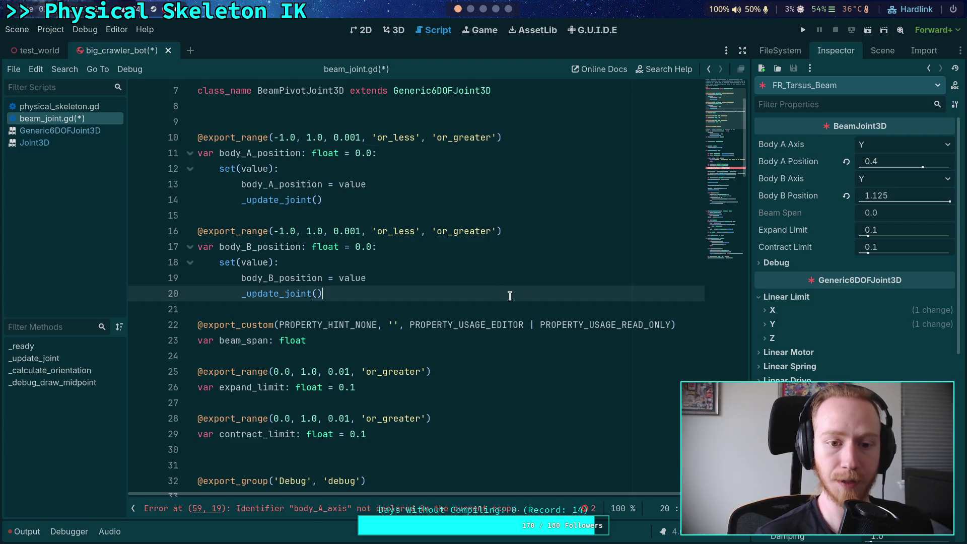
{"action": "key", "text": "Return"}
{"action": "key", "text": "Return"}
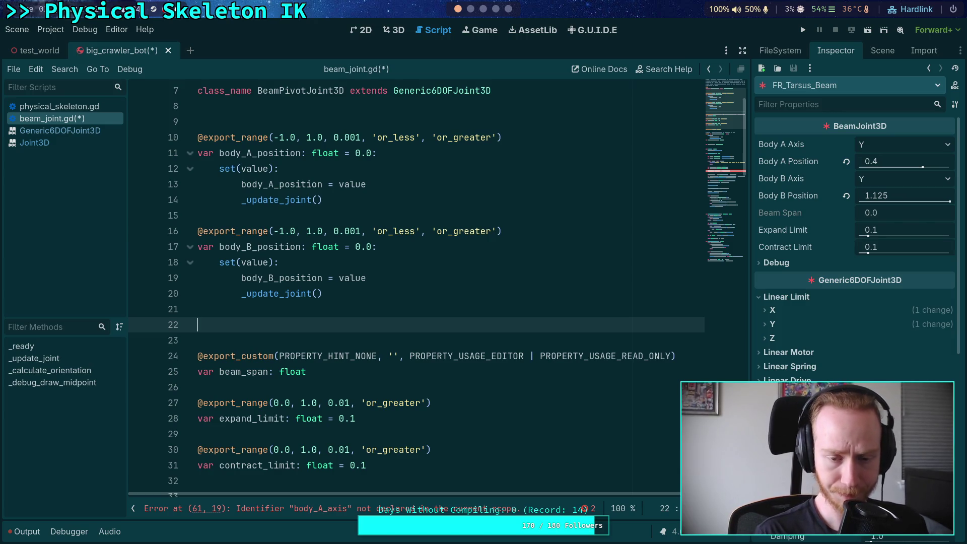
{"action": "double_click", "coordinate": [325, 246]}
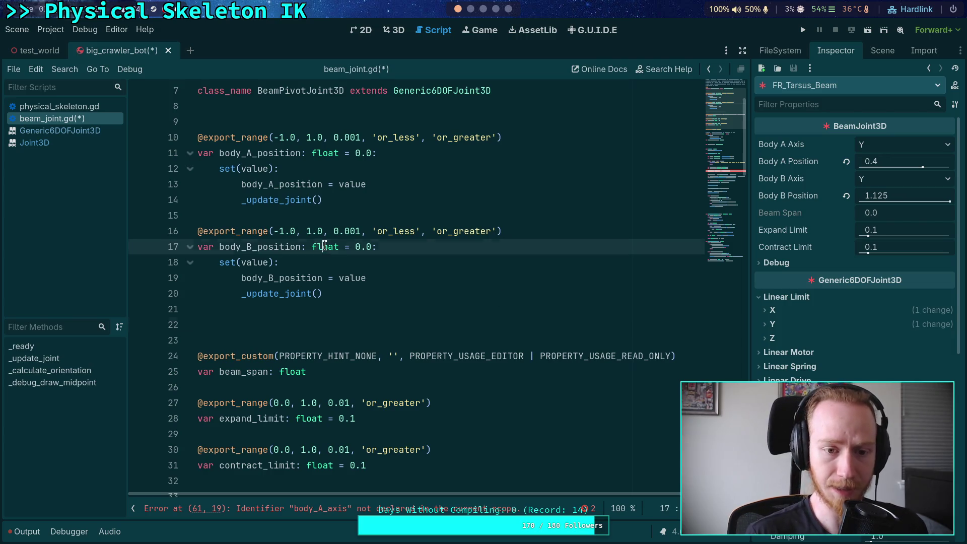
{"action": "type", "text": "Vector3"}
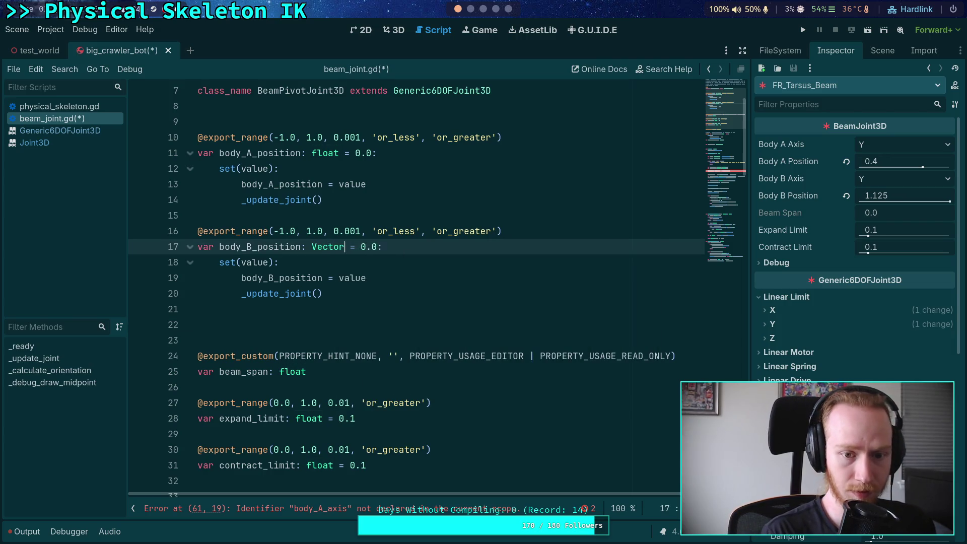
{"action": "double_click", "coordinate": [325, 152]}
{"action": "type", "text": "Vector3"}
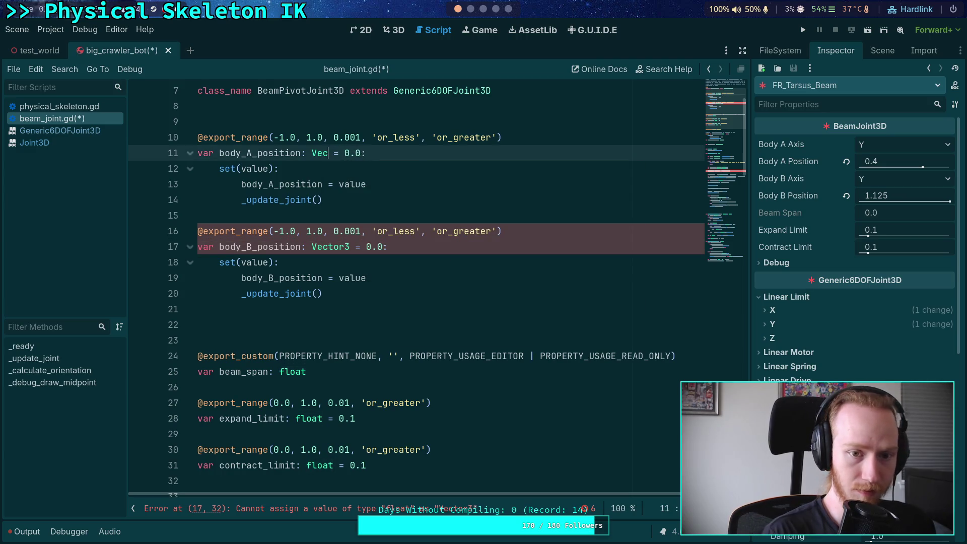
{"action": "left_click", "coordinate": [302, 323]}
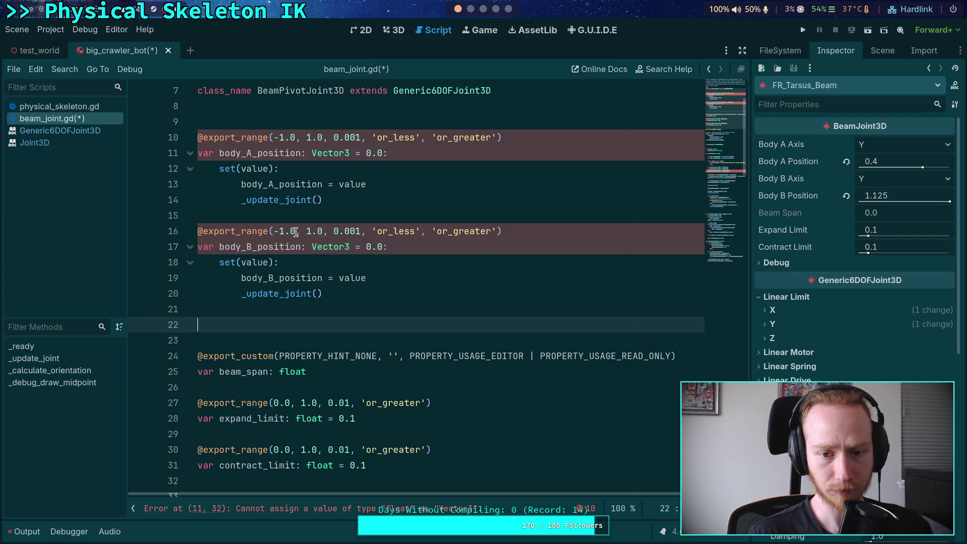
{"action": "left_click_drag", "start_coordinate": [236, 233], "coordinate": [529, 233]}
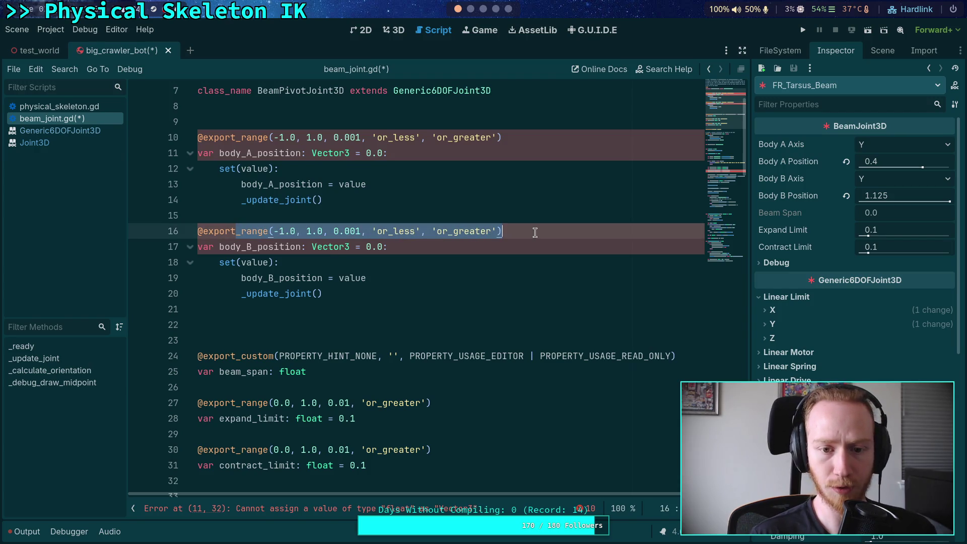
{"action": "key", "text": "BackSpace"}
{"action": "left_click_drag", "start_coordinate": [235, 138], "coordinate": [537, 144]}
{"action": "key", "text": "BackSpace"}
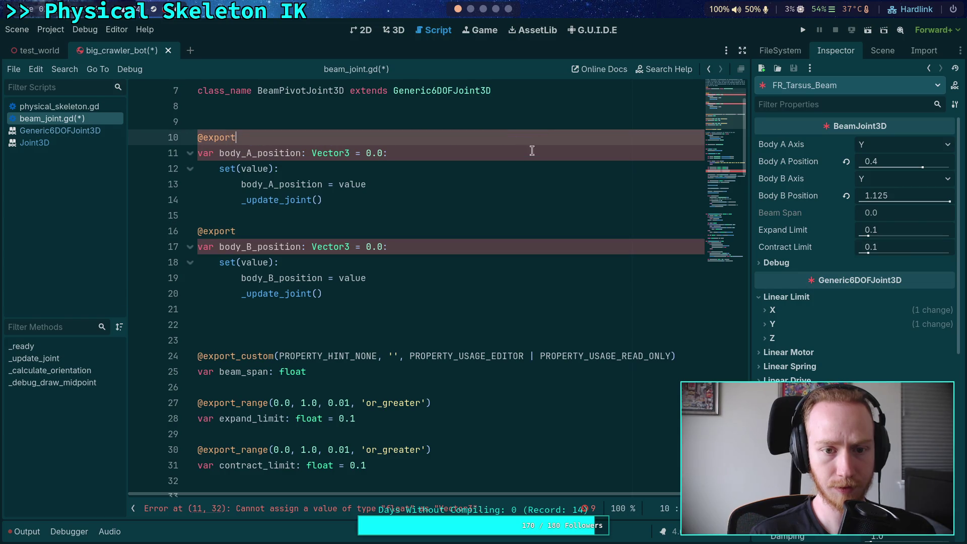
{"action": "double_click", "coordinate": [376, 152]}
{"action": "type", "text": "Vector3.ZERO"}
{"action": "double_click", "coordinate": [374, 247]}
{"action": "type", "text": "Vector3.ZERO"}
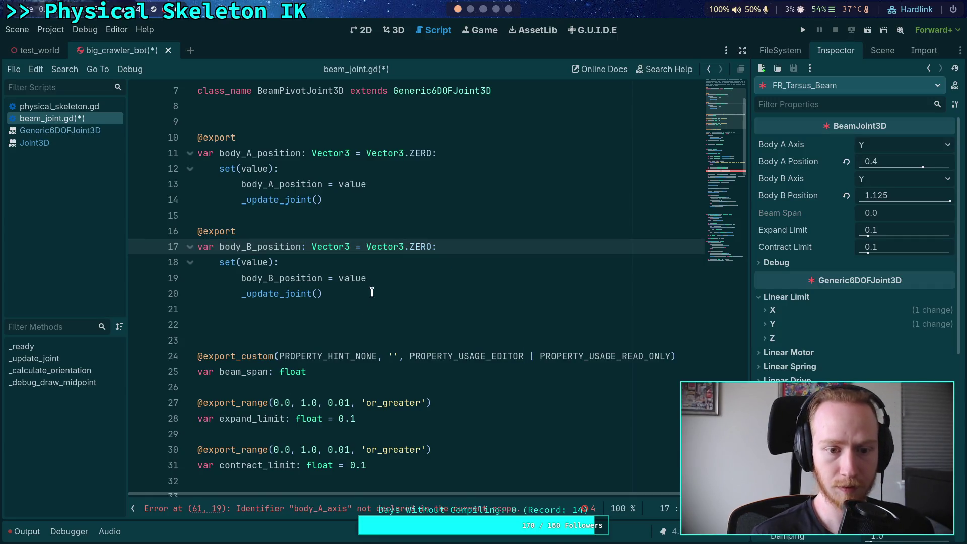
{"action": "left_click", "coordinate": [353, 311]}
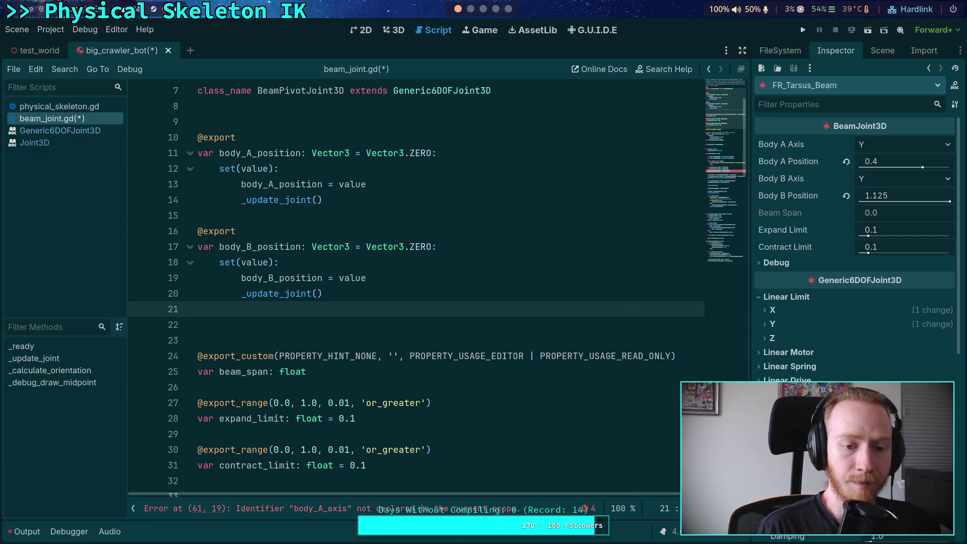
{"action": "key", "text": "Return"}
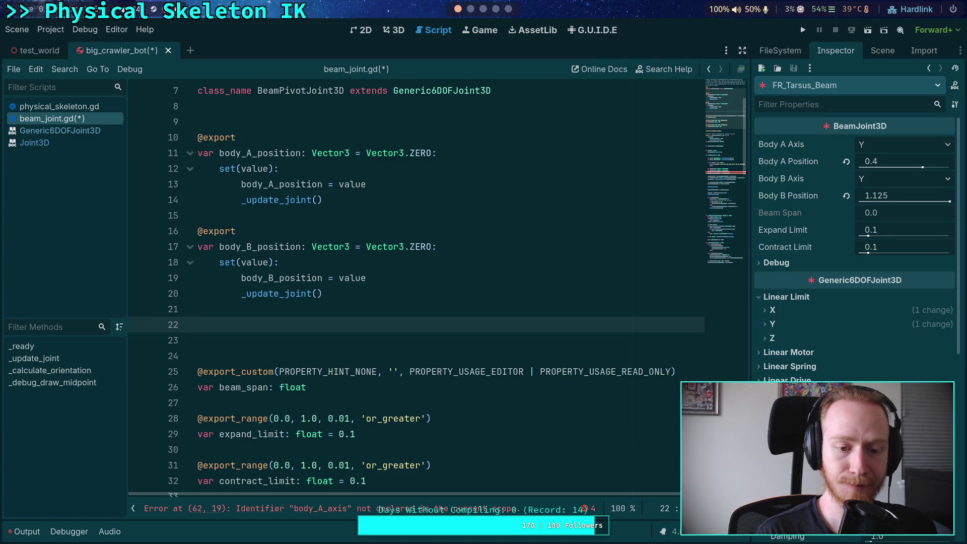
{"action": "key", "text": "BackSpace"}
{"action": "key", "text": "BackSpace"}
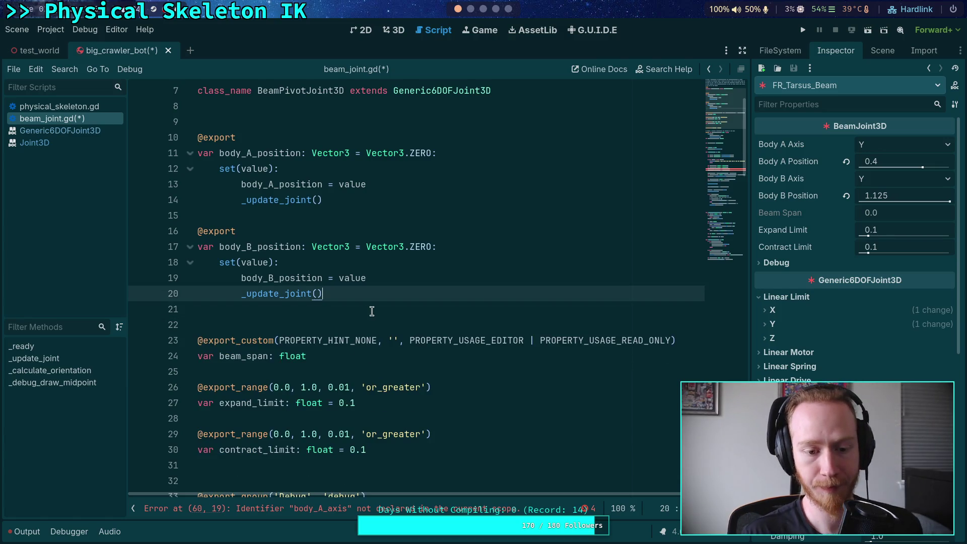
{"action": "left_click", "coordinate": [368, 312]}
{"action": "scroll", "coordinate": [469, 408], "scroll_direction": "down", "scroll_amount": 1}
{"action": "left_click", "coordinate": [485, 407]}
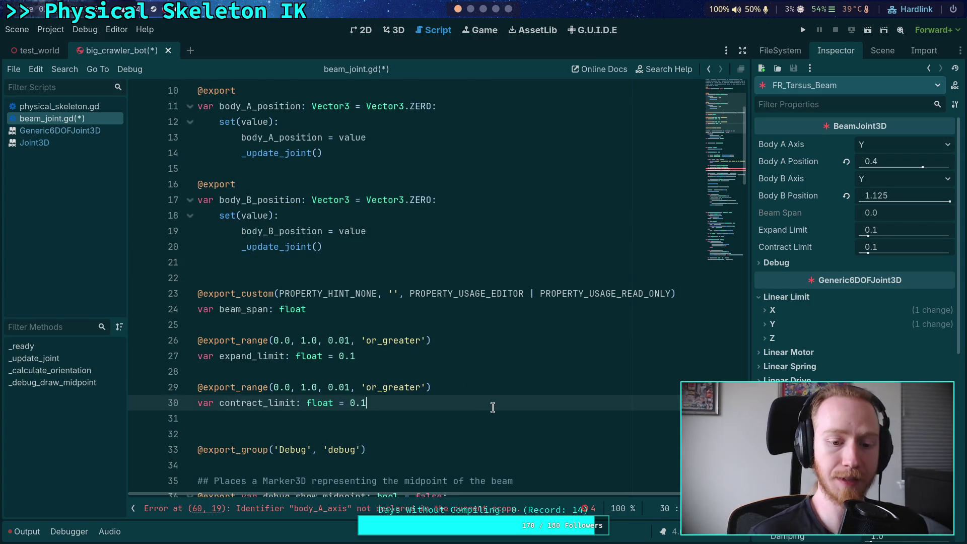
{"action": "key", "text": "Return"}
{"action": "key", "text": "Return"}
{"action": "type", "text": "@"}
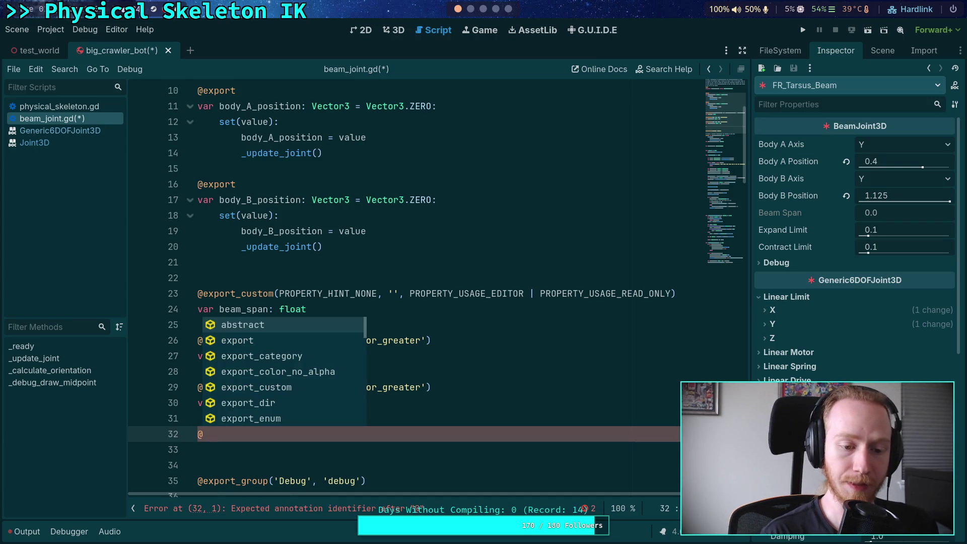
{"action": "type", "text": "export_ran"}
{"action": "key", "text": "Return"}
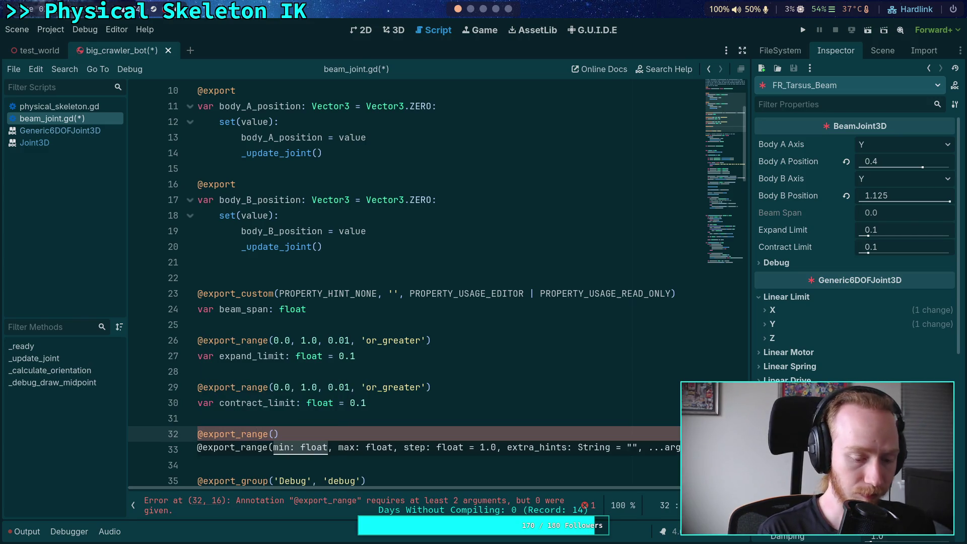
{"action": "type", "text": "0.0"}
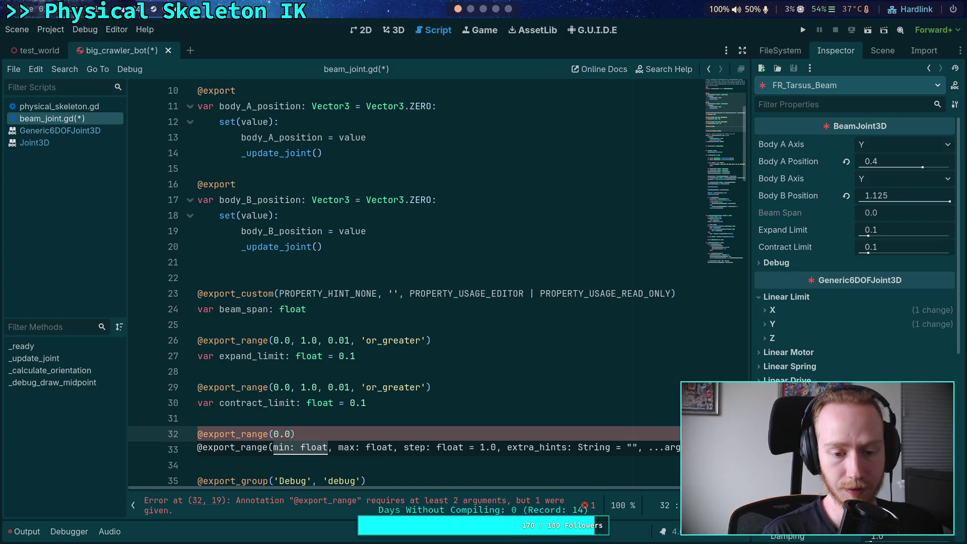
{"action": "type", "text": ","}
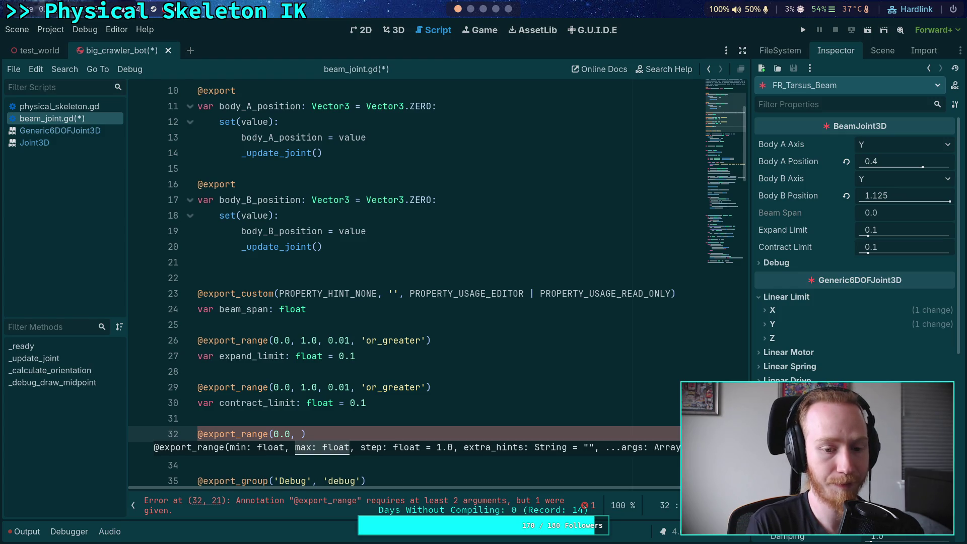
{"action": "scroll", "coordinate": [914, 375], "scroll_direction": "down", "scroll_amount": 3}
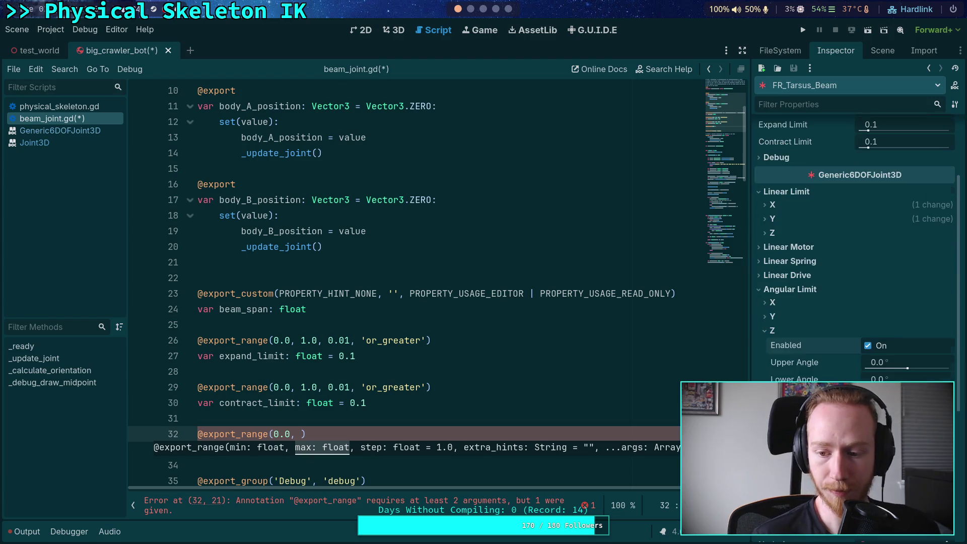
{"action": "mouse_move", "coordinate": [907, 368]}
{"action": "left_mouse_down"}
{"action": "mouse_move", "coordinate": [939, 379]}
{"action": "mouse_move", "coordinate": [913, 369]}
{"action": "left_mouse_up"}
{"action": "left_click", "coordinate": [852, 363]}
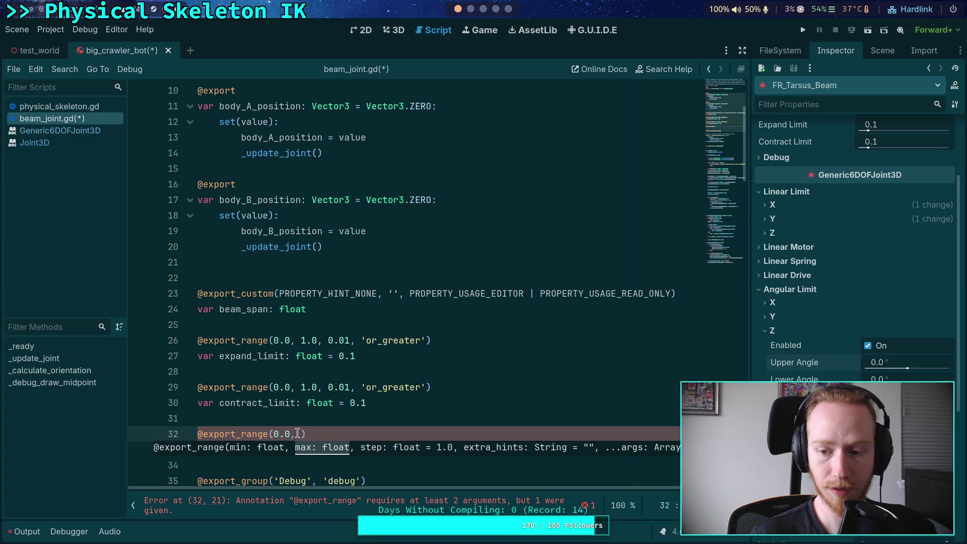
{"action": "key", "text": "Escape"}
{"action": "scroll", "coordinate": [405, 419], "scroll_direction": "down", "scroll_amount": 1}
{"action": "key", "text": "Right"}
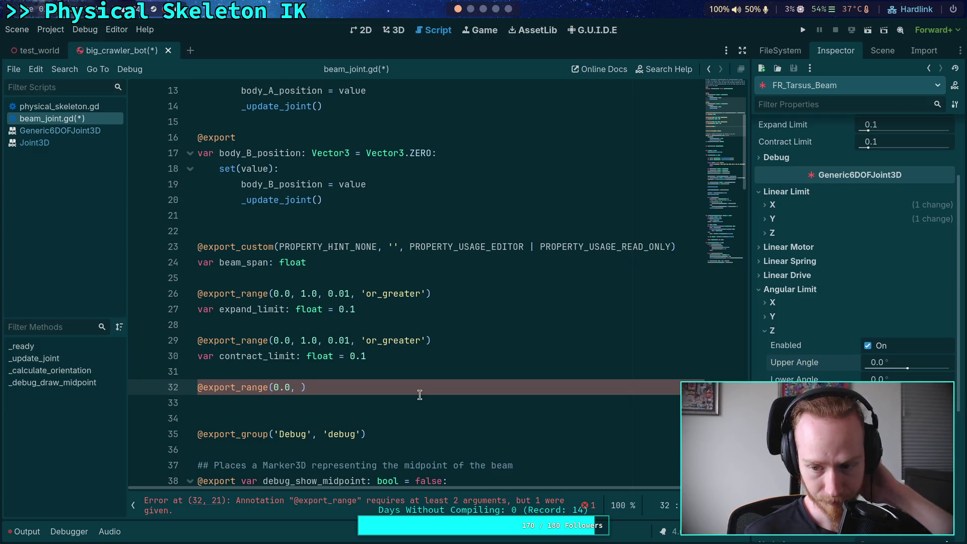
Settle the range arguments on 0.0, 180.0, 0.1 with 'radians_as_degrees' and begin a new line.
{"action": "key", "text": "BackSpace"}
{"action": "key", "text": "BackSpace"}
{"action": "key", "text": "BackSpace"}
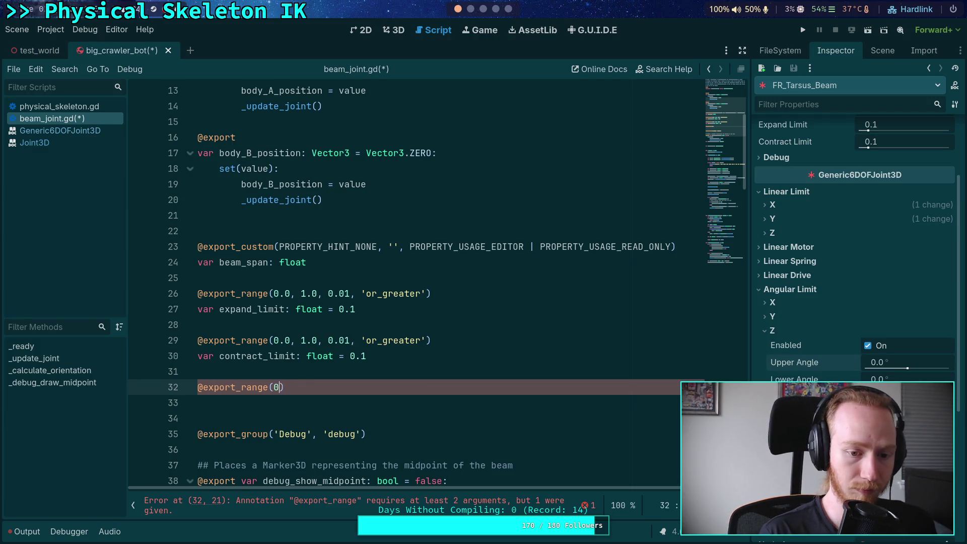
{"action": "type", "text": "-PI,"}
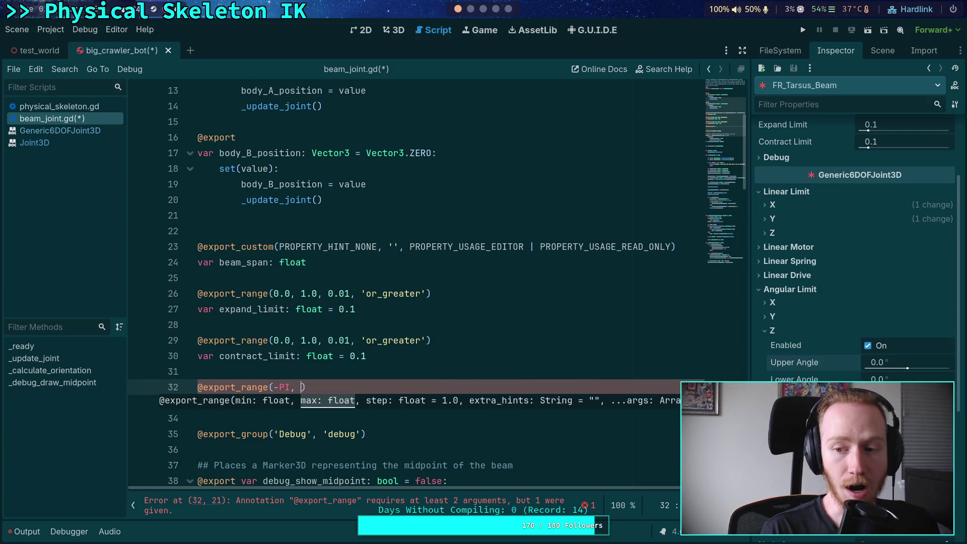
{"action": "key", "text": "BackSpace"}
{"action": "key", "text": "BackSpace"}
{"action": "key", "text": "BackSpace"}
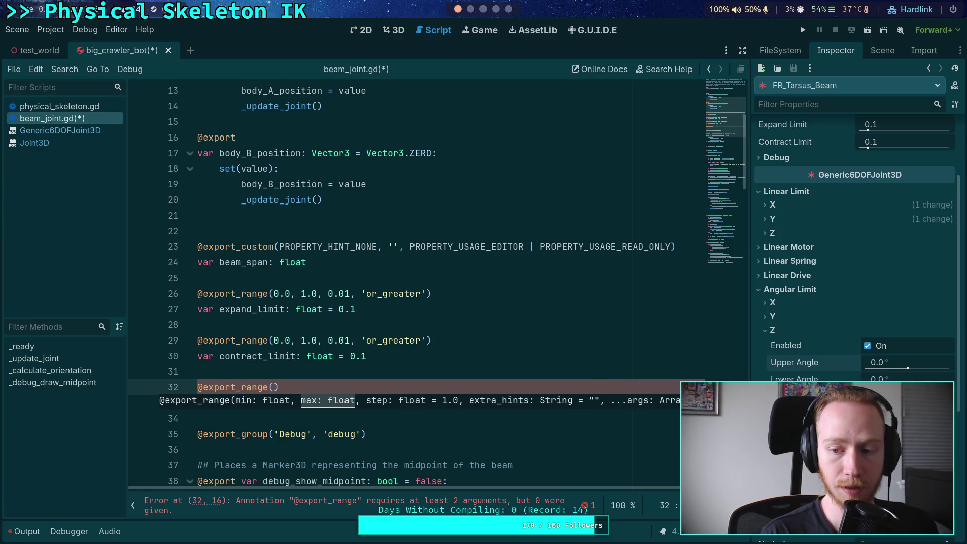
{"action": "type", "text": "PI"}
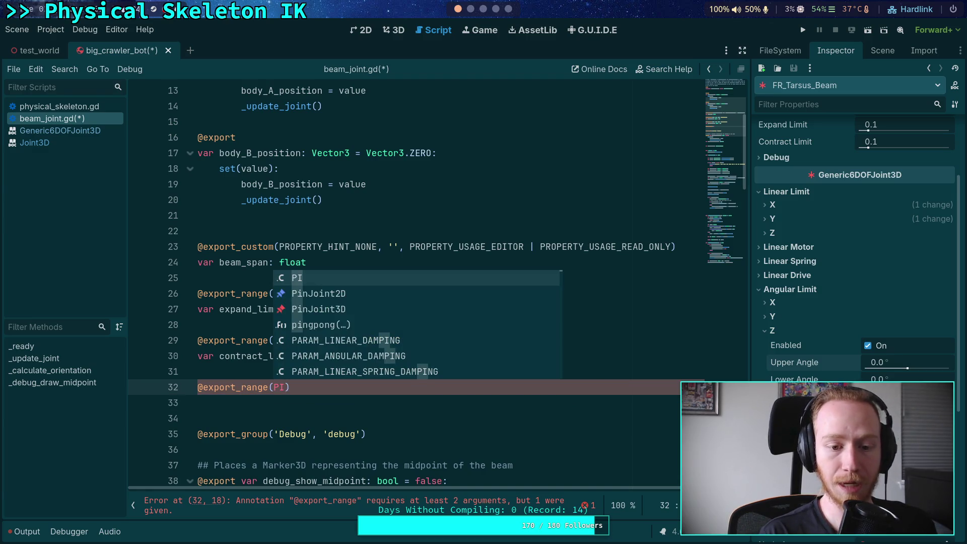
{"action": "key", "text": "BackSpace"}
{"action": "key", "text": "BackSpace"}
{"action": "type", "text": "0.0, PI"}
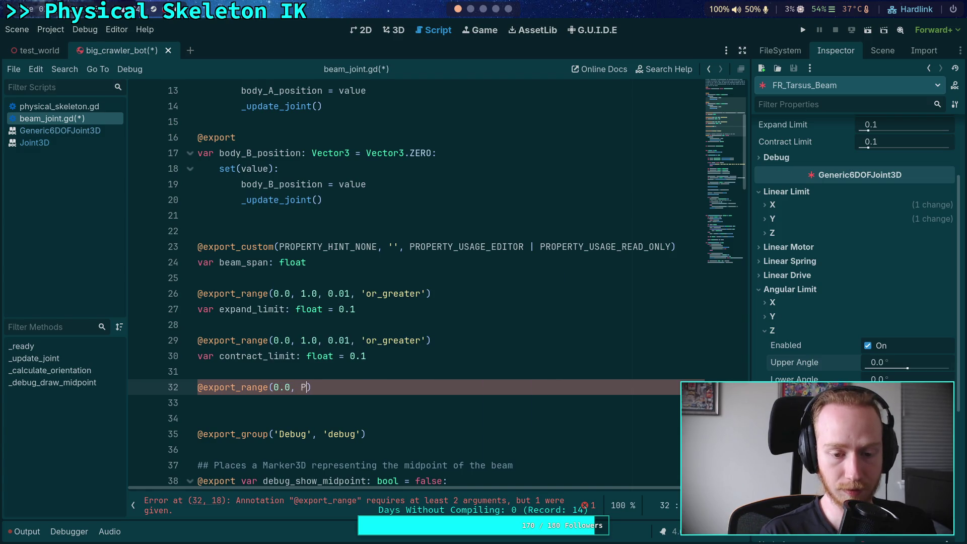
{"action": "type", "text": ","}
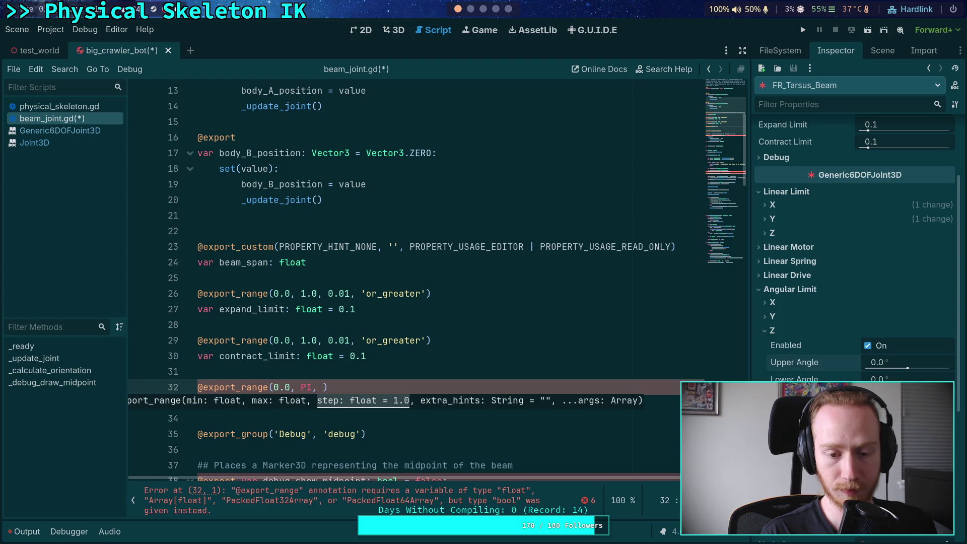
{"action": "key", "text": "BackSpace"}
{"action": "key", "text": "BackSpace"}
{"action": "key", "text": "BackSpace"}
{"action": "type", "text": "180"}
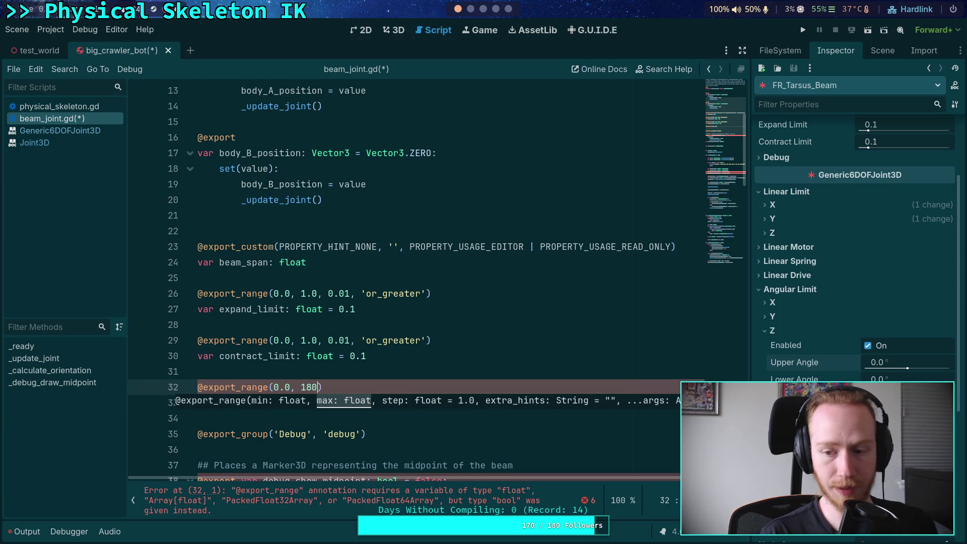
{"action": "type", "text": ".0, 0.0"}
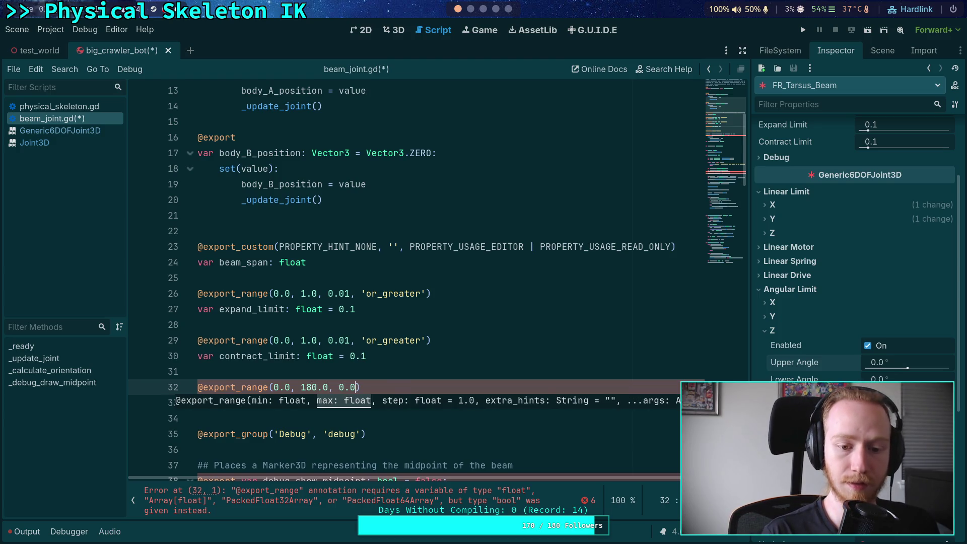
{"action": "key", "text": "BackSpace"}
{"action": "type", "text": "1, '"}
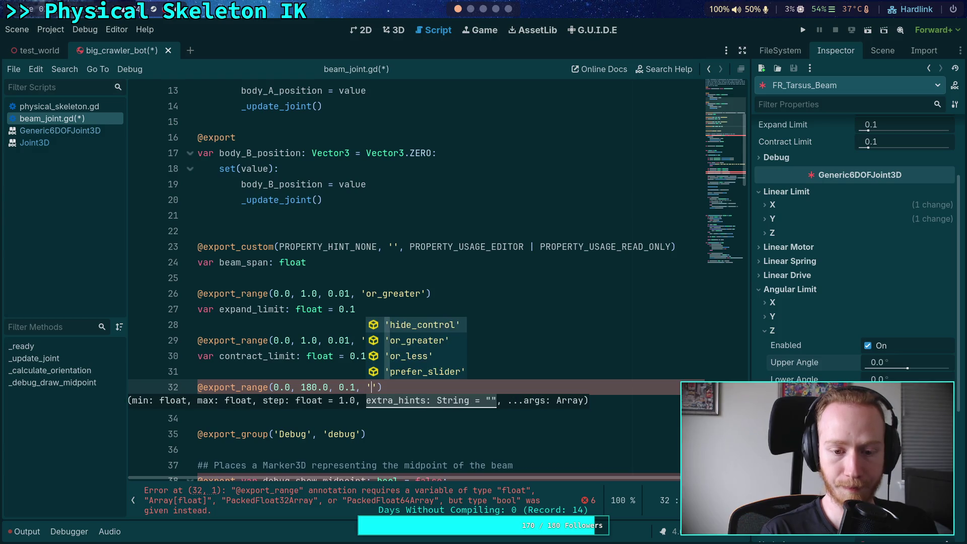
{"action": "type", "text": "radians_as_de"}
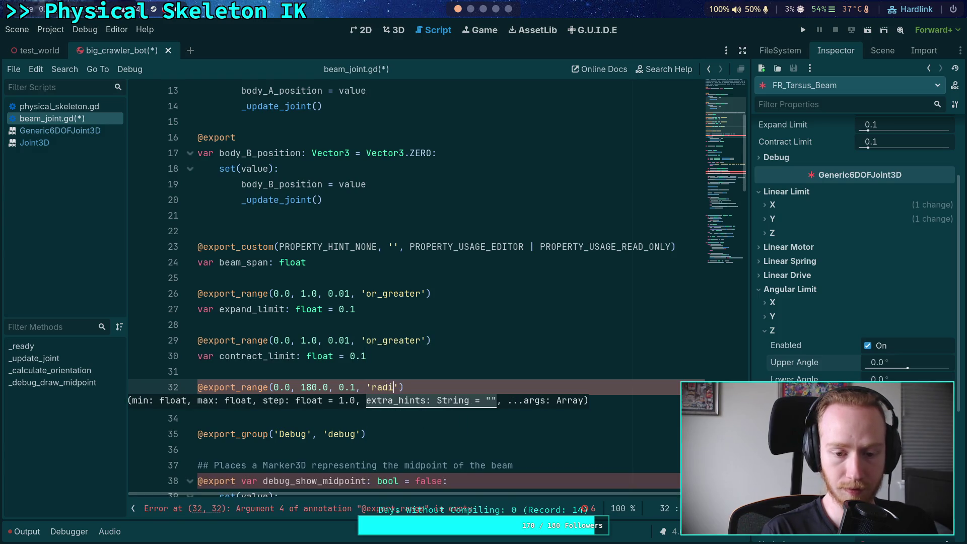
{"action": "type", "text": "grees"}
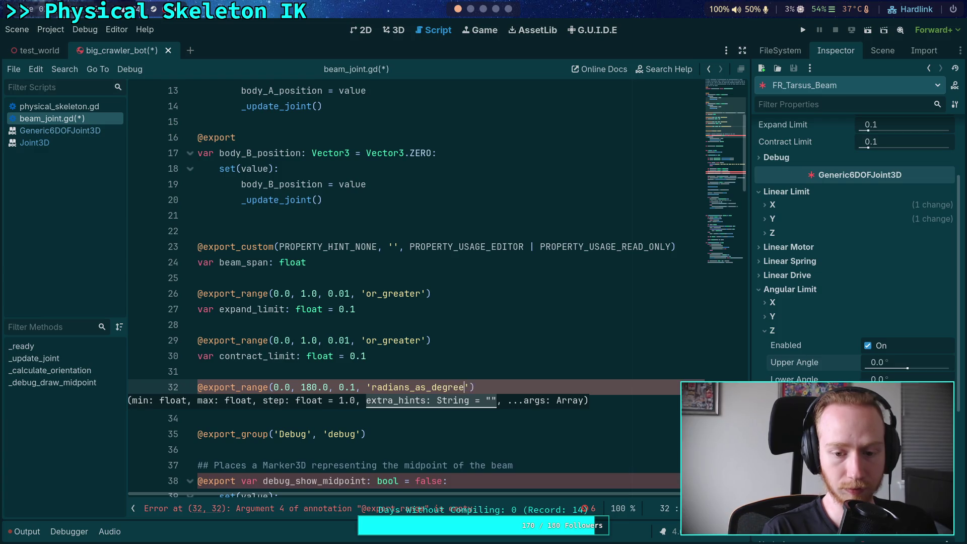
{"action": "key", "text": "End"}
{"action": "key", "text": "Return"}
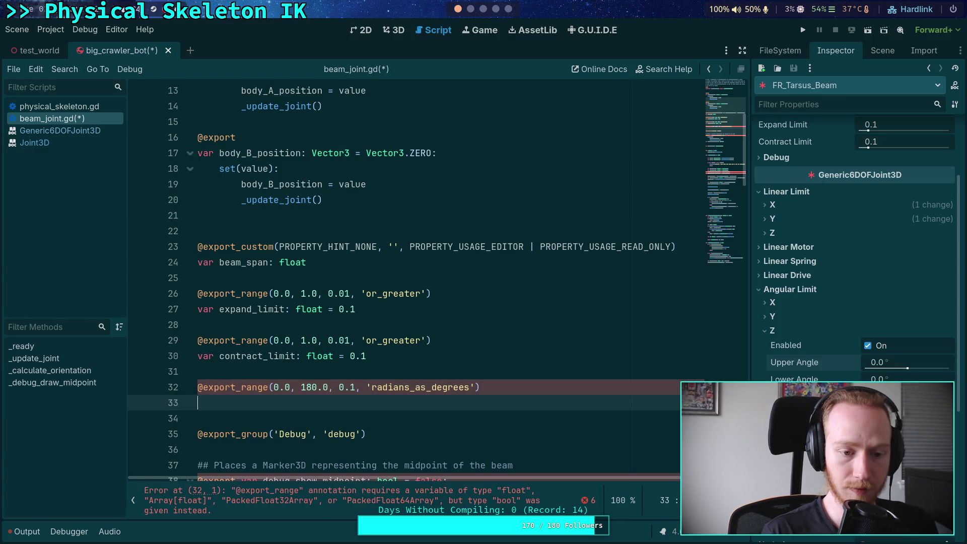
Declare var upper_angle: float = deg_to_rad(15.0) under the range annotation.
{"action": "type", "text": "var"}
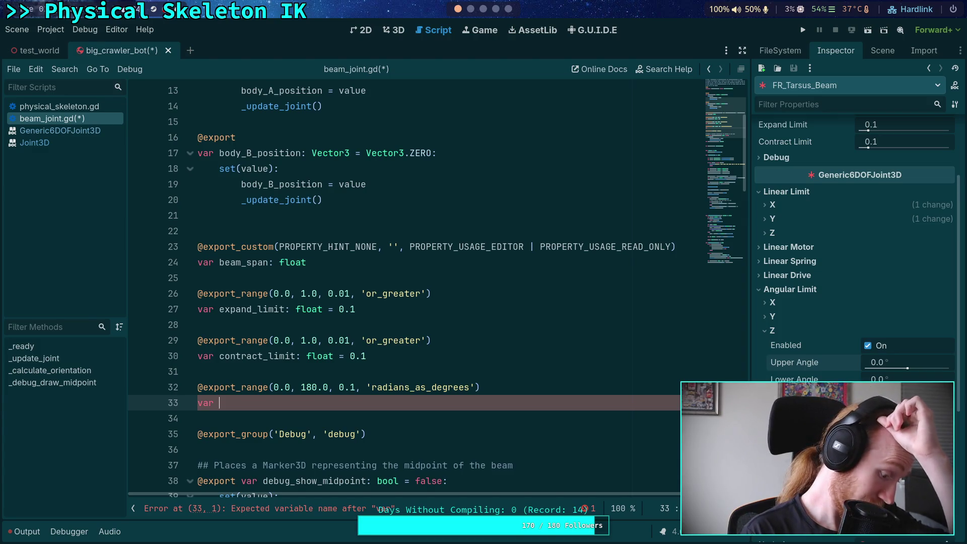
{"action": "type", "text": "upper"}
{"action": "type", "text": "_angle_"}
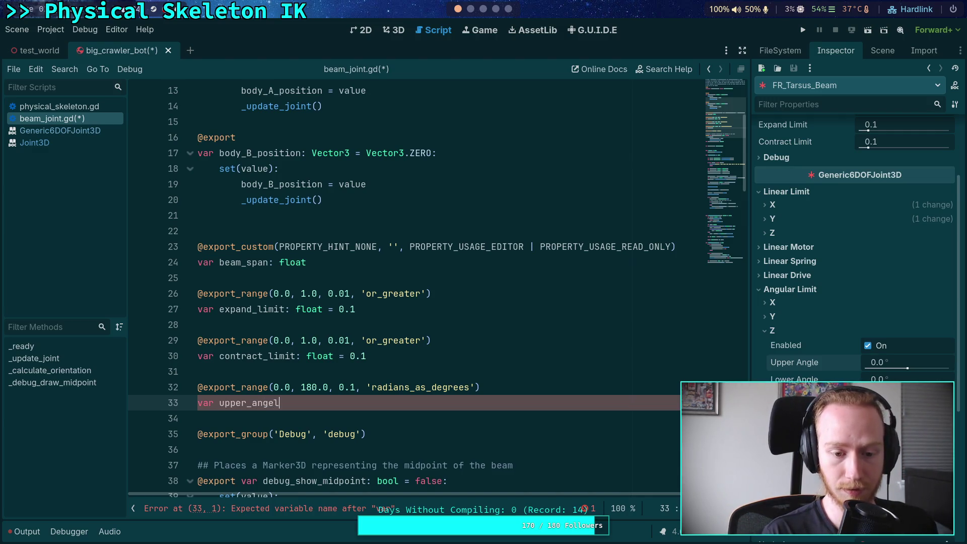
{"action": "type", "text": "limit"}
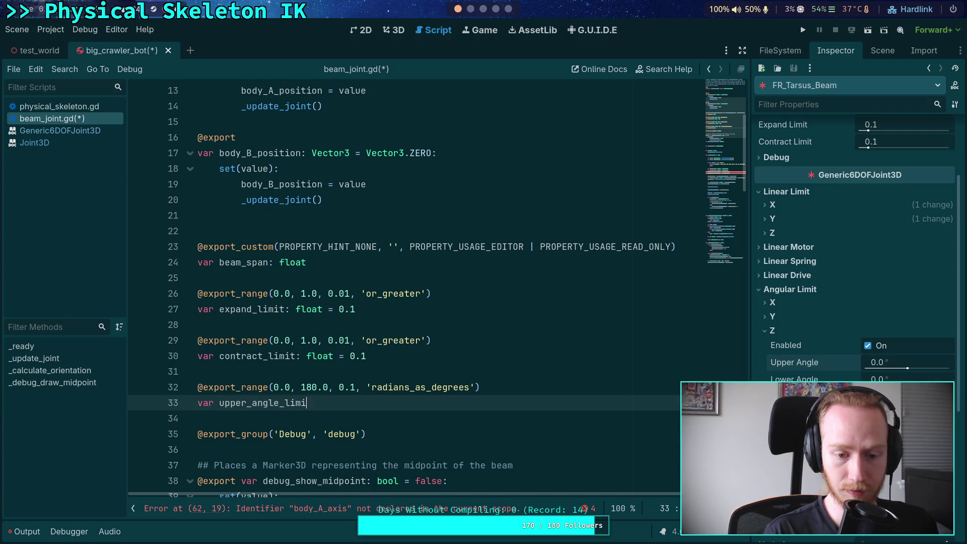
{"action": "key", "text": "BackSpace"}
{"action": "key", "text": "BackSpace"}
{"action": "key", "text": "BackSpace"}
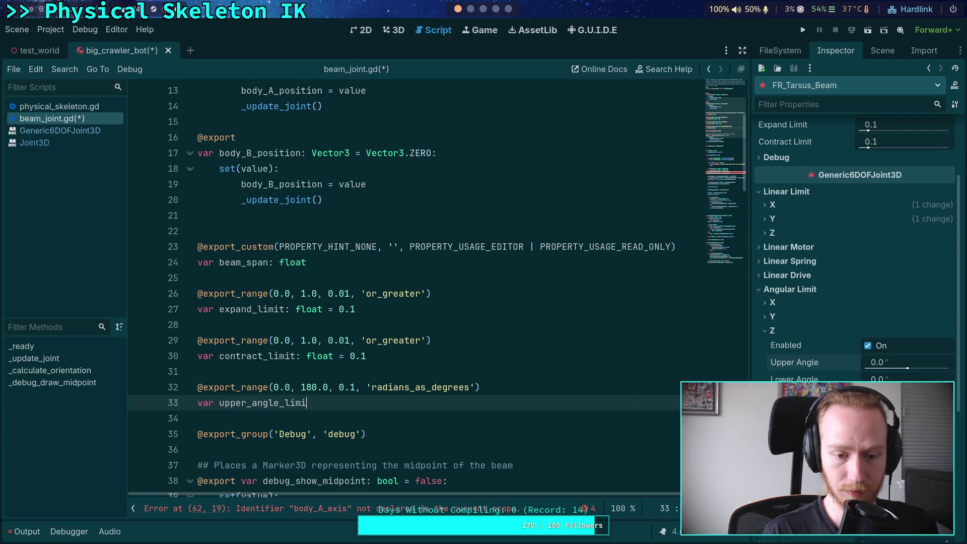
{"action": "type", "text": "float = "}
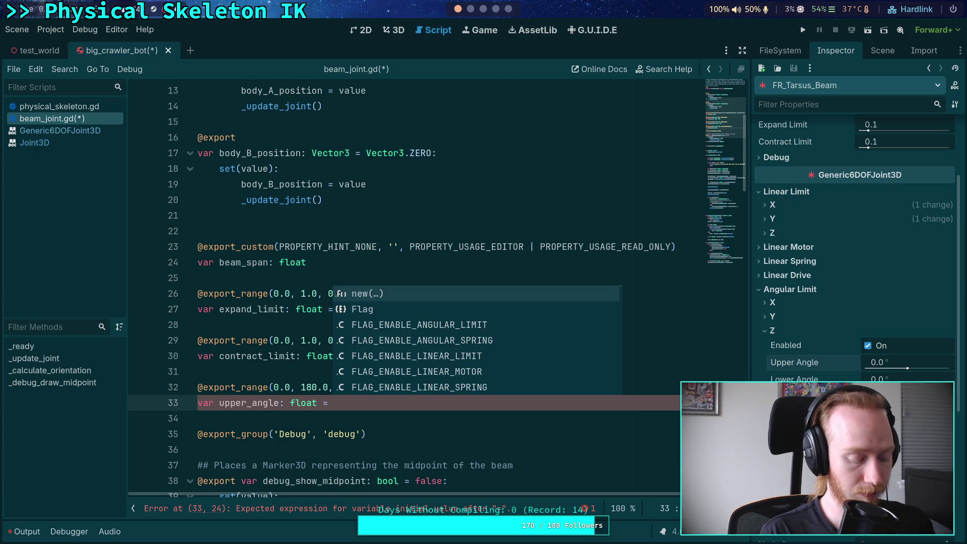
{"action": "type", "text": "10"}
{"action": "key", "text": "BackSpace"}
{"action": "key", "text": "BackSpace"}
{"action": "key", "text": "BackSpace"}
{"action": "type", "text": "r"}
{"action": "key", "text": "BackSpace"}
{"action": "type", "text": "deg_to_rad"}
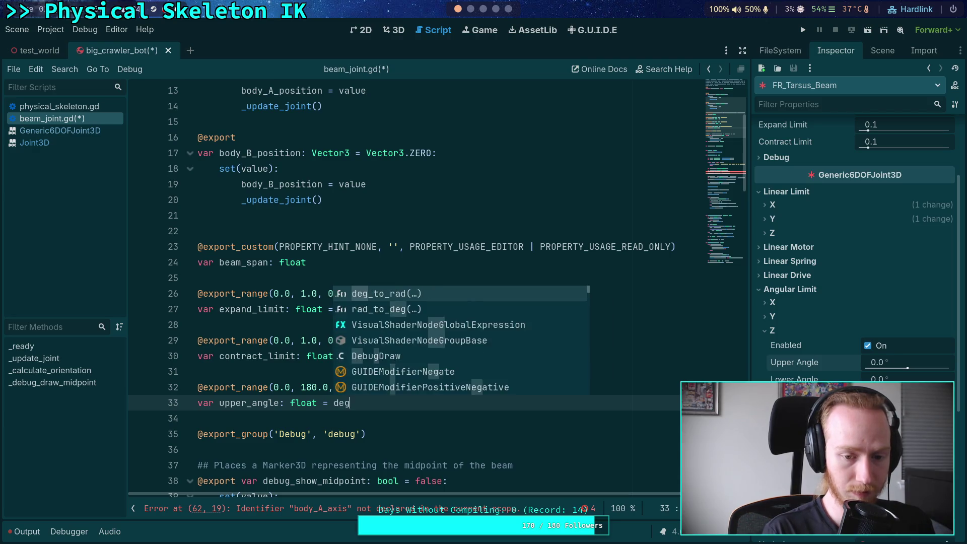
{"action": "key", "text": "Return"}
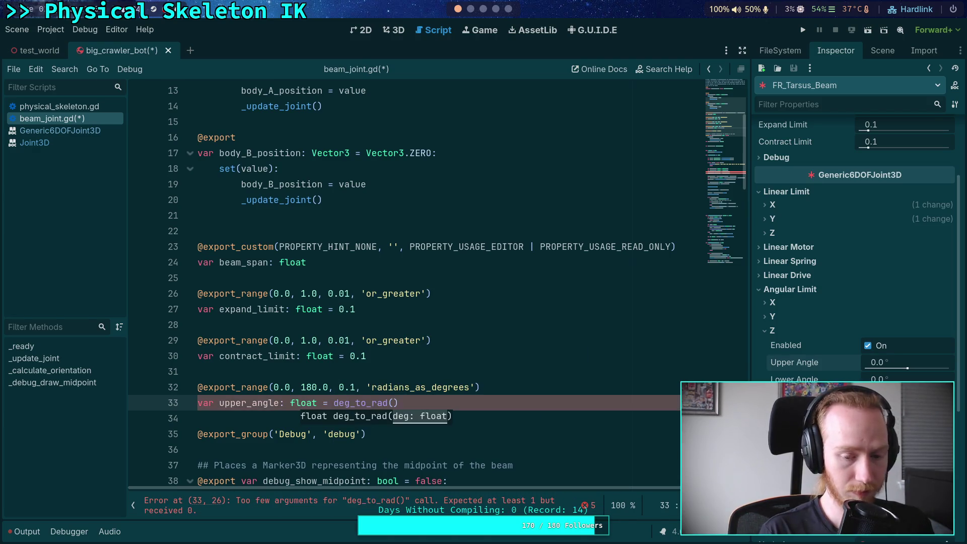
{"action": "type", "text": "15.0)"}
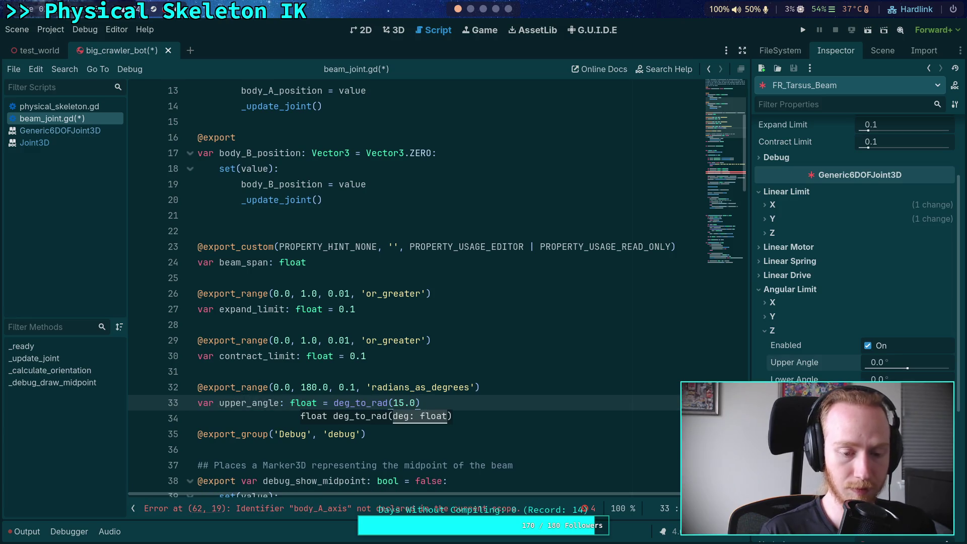
Duplicate the annotation and upper_angle lines below, separated by a blank line.
{"action": "key", "text": "Return"}
{"action": "key", "text": "shift+Up"}
{"action": "key", "text": "shift+Up"}
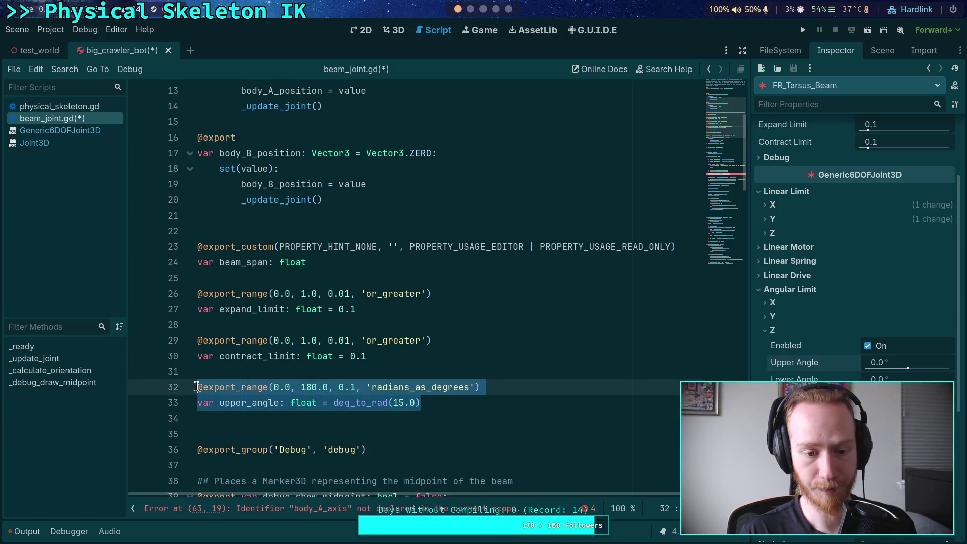
{"action": "key", "text": "ctrl+c"}
{"action": "left_click", "coordinate": [236, 417]}
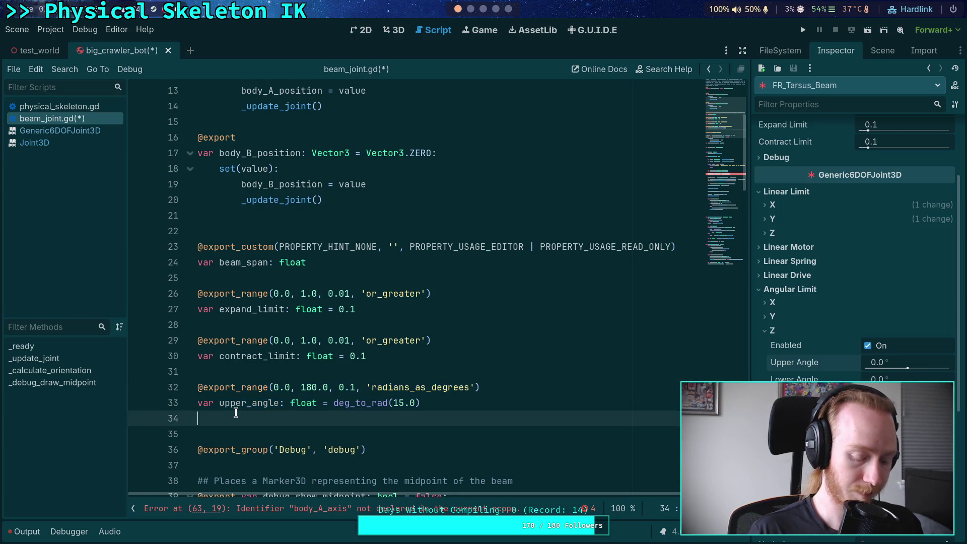
{"action": "key", "text": "ctrl+v"}
{"action": "key", "text": "Up"}
{"action": "key", "text": "Up"}
{"action": "key", "text": "Return"}
{"action": "scroll", "coordinate": [402, 282], "scroll_direction": "down", "scroll_amount": 3}
{"action": "key", "text": "Down"}
{"action": "key", "text": "Down"}
{"action": "key", "text": "Down"}
{"action": "key", "text": "Return"}
Rename the copied variable to lower_angle and save beam_joint.gd.
{"action": "left_click", "coordinate": [236, 309]}
{"action": "key", "text": "BackSpace"}
{"action": "key", "text": "BackSpace"}
{"action": "key", "text": "BackSpace"}
{"action": "type", "text": "low"}
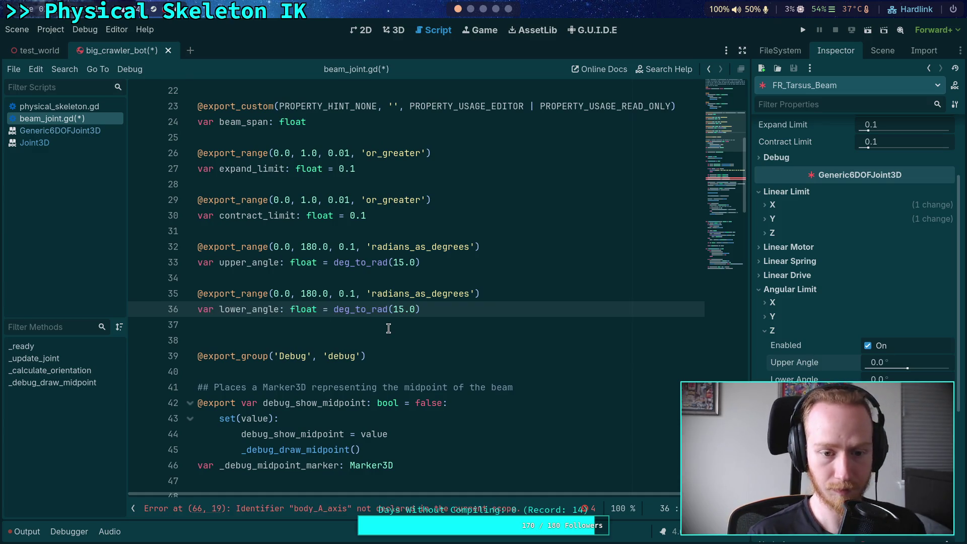
{"action": "left_click", "coordinate": [386, 327]}
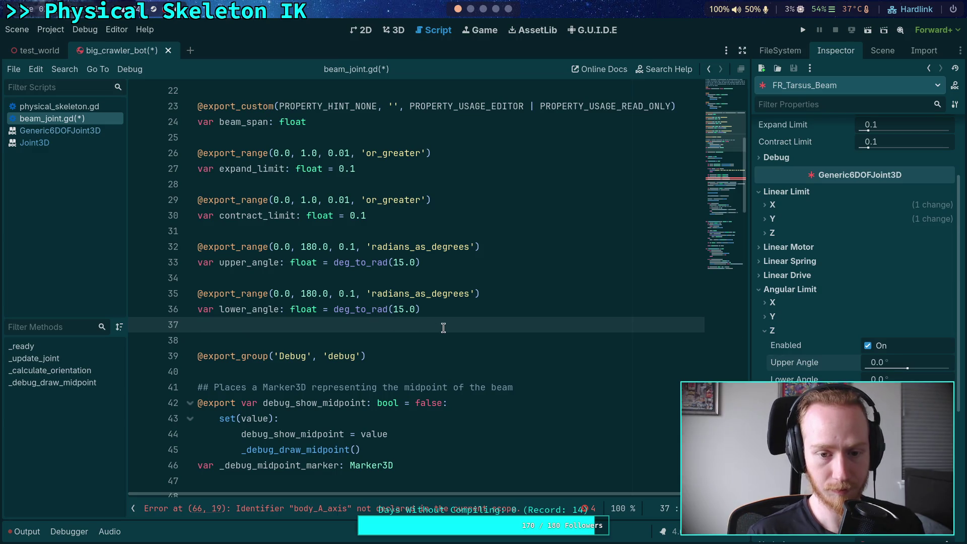
{"action": "key", "text": "ctrl+s"}
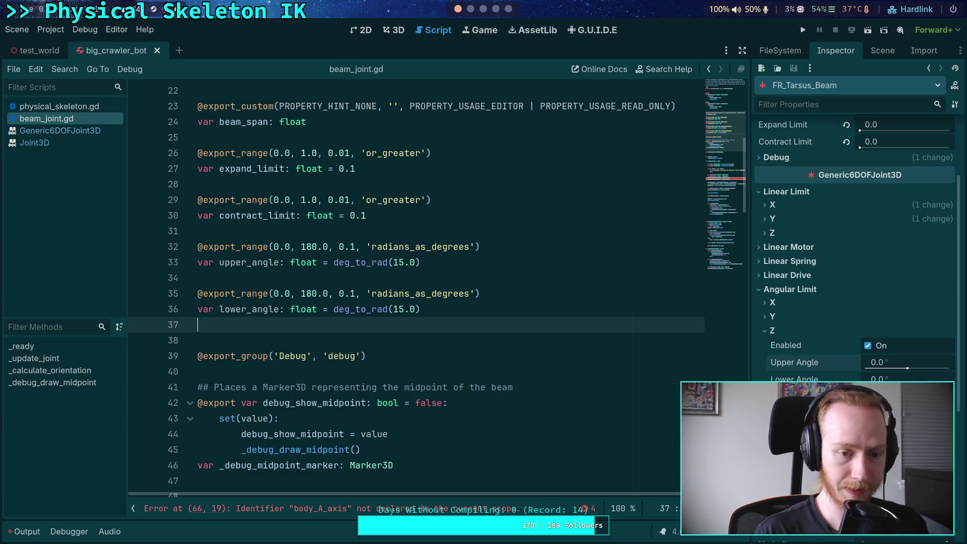
{"action": "left_click", "coordinate": [300, 235]}
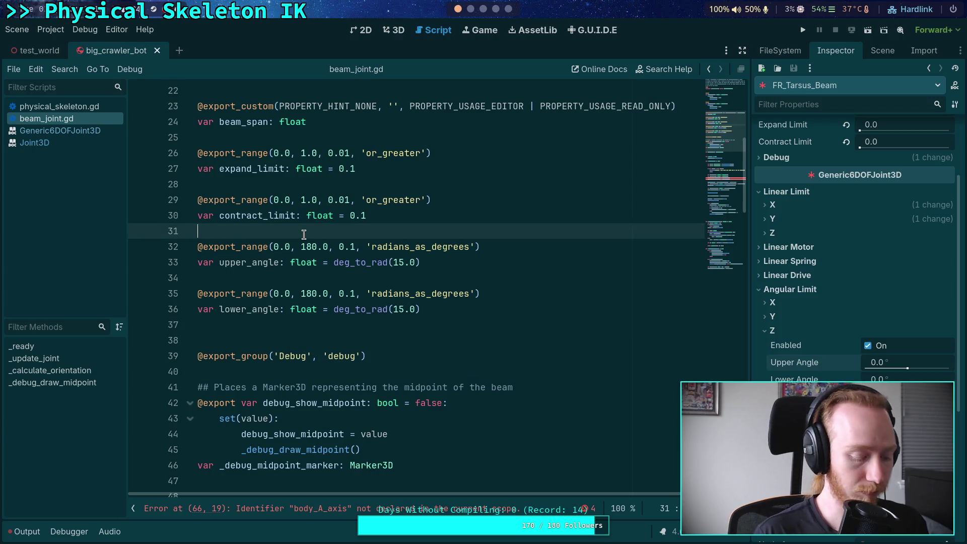
Add doc comments: upper_angle 'Maximum counter-clockwise rotation…', lower_angle 'Maximum clockwise rotation of the joint on Body B'.
{"action": "key", "text": "Return"}
{"action": "type", "text": "## Counter-cloc"}
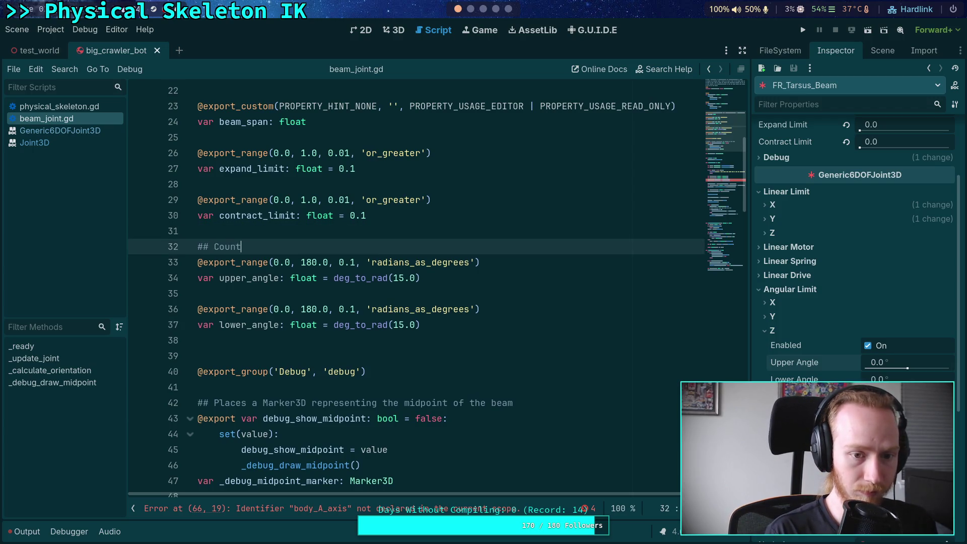
{"action": "type", "text": "kwise "}
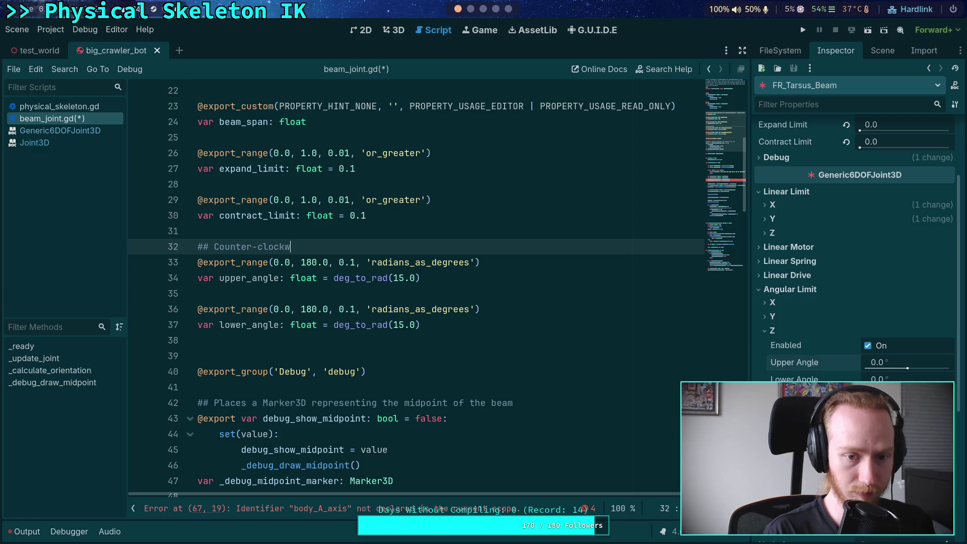
{"action": "type", "text": "rotation of "}
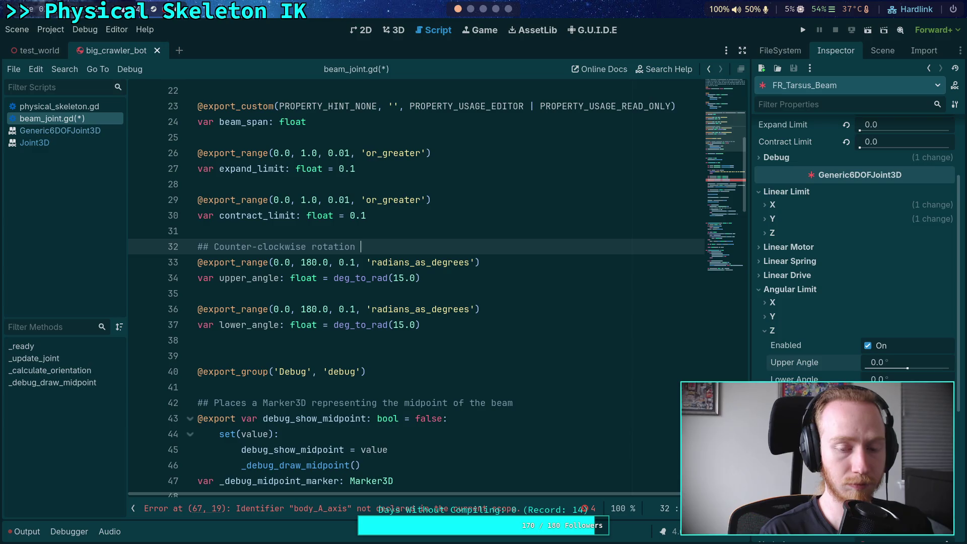
{"action": "type", "text": "the joint on Body B"}
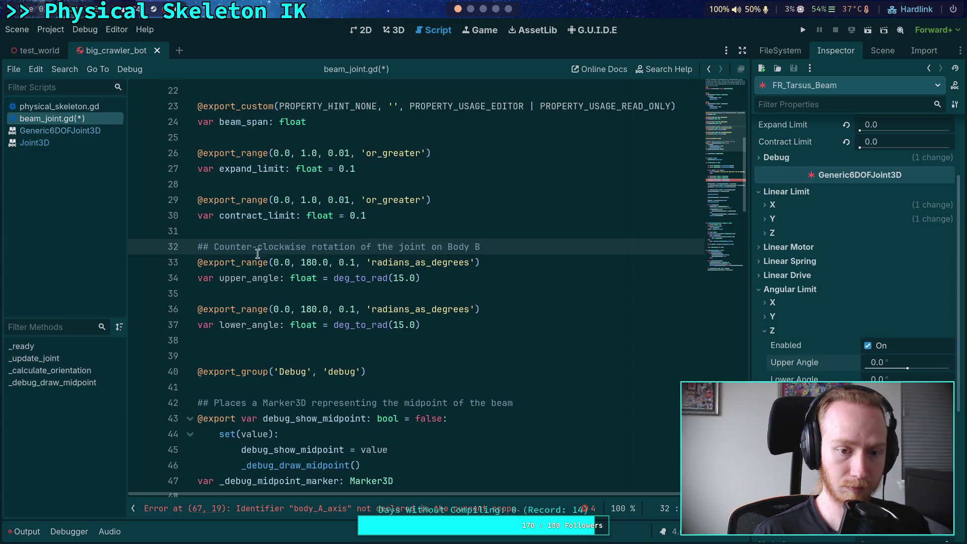
{"action": "left_click", "coordinate": [236, 293]}
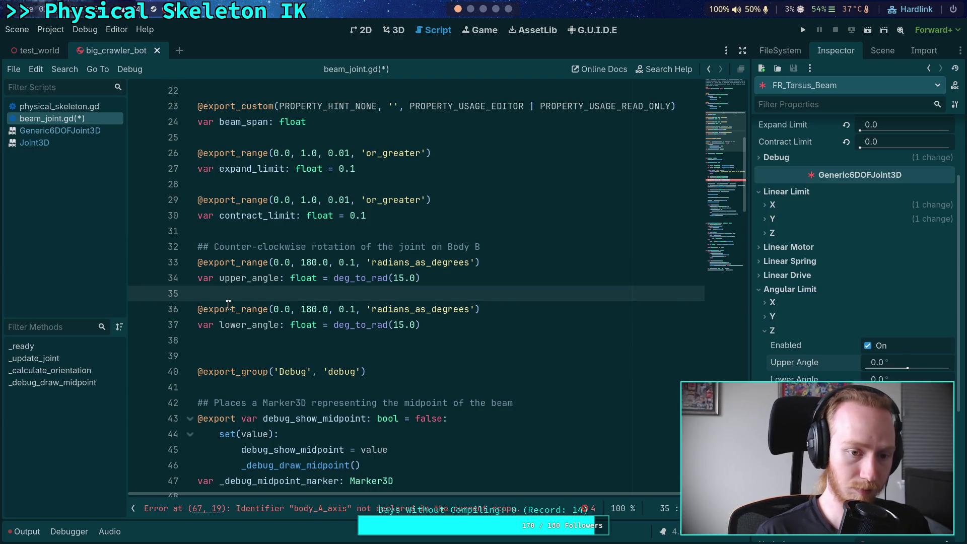
{"action": "key", "text": "Return"}
{"action": "left_click", "coordinate": [216, 250]}
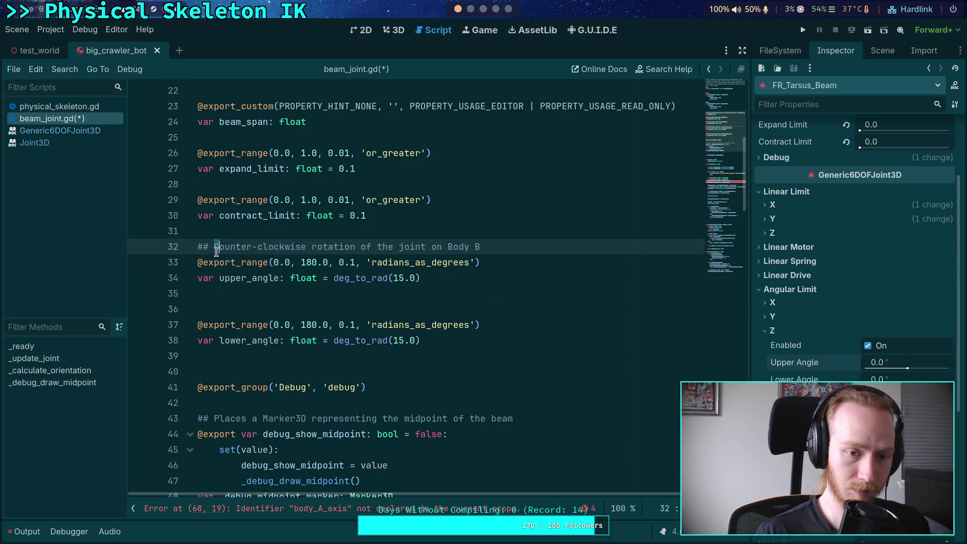
{"action": "type", "text": "Maximum c"}
{"action": "left_click", "coordinate": [237, 309]}
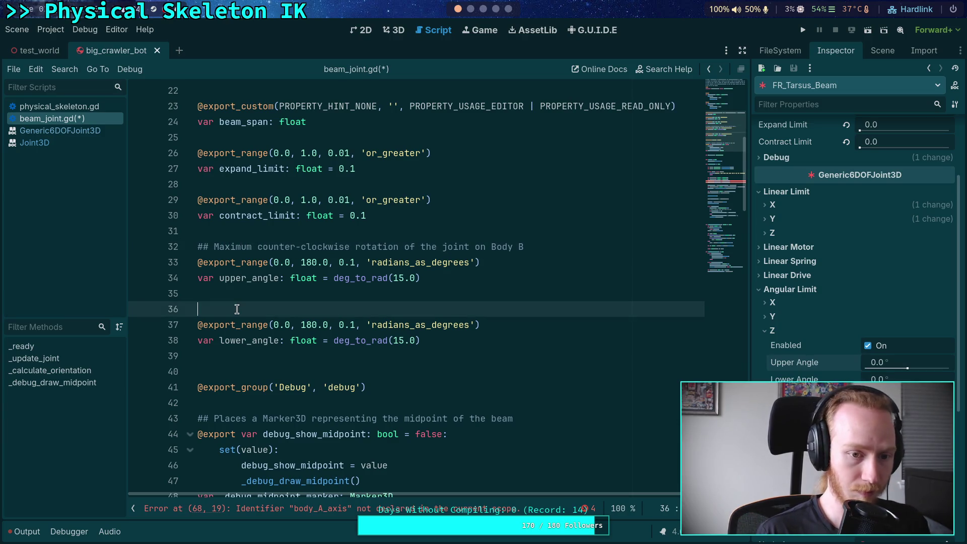
{"action": "type", "text": "## Maximum "}
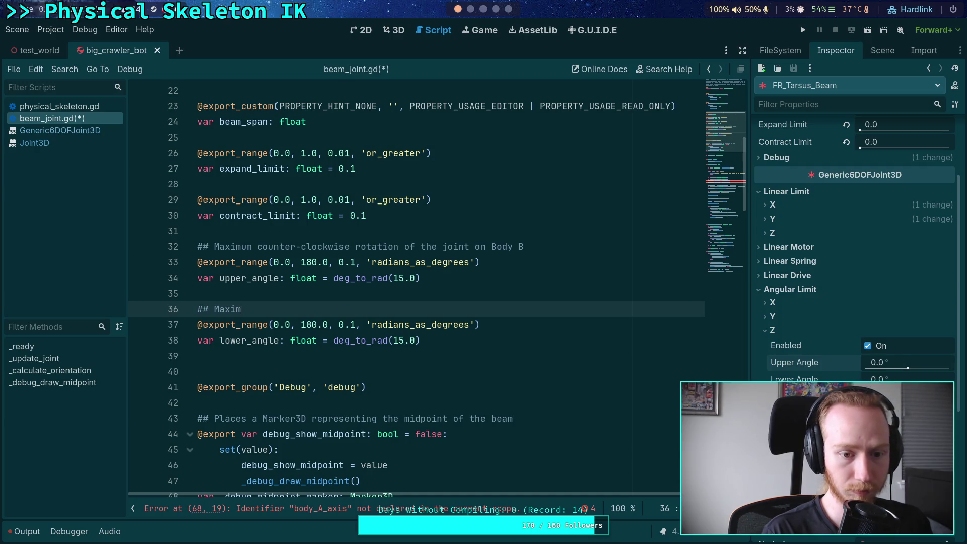
{"action": "type", "text": "clock"}
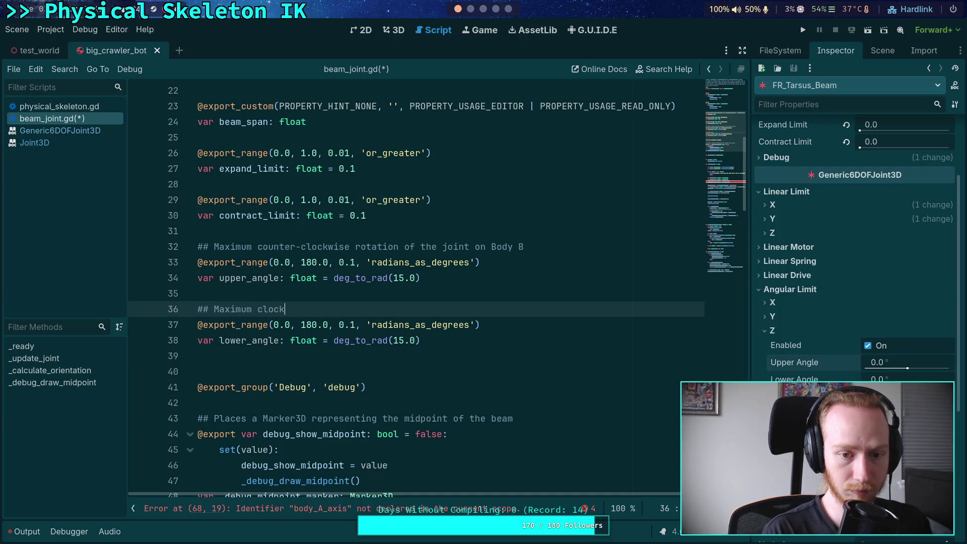
{"action": "type", "text": "wise rotation o"}
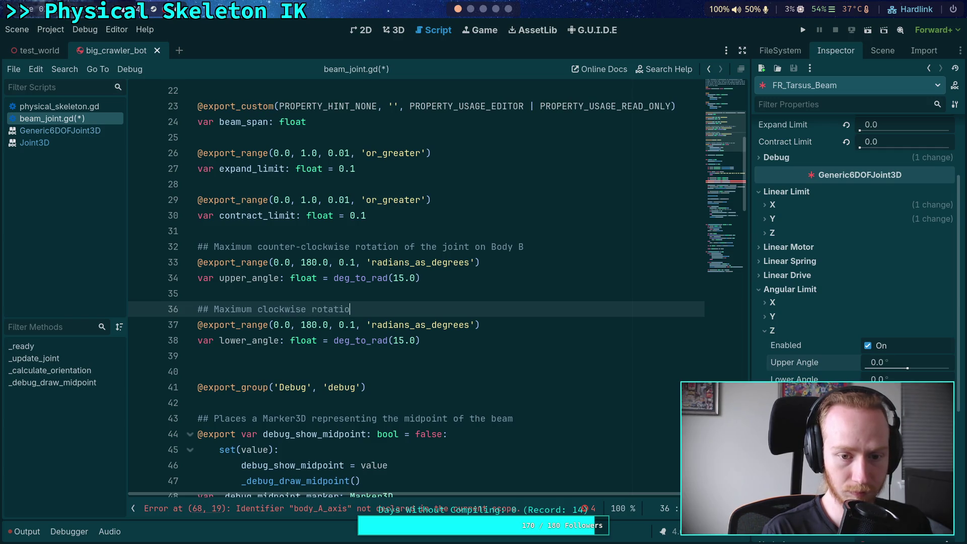
{"action": "type", "text": "f the joint on B"}
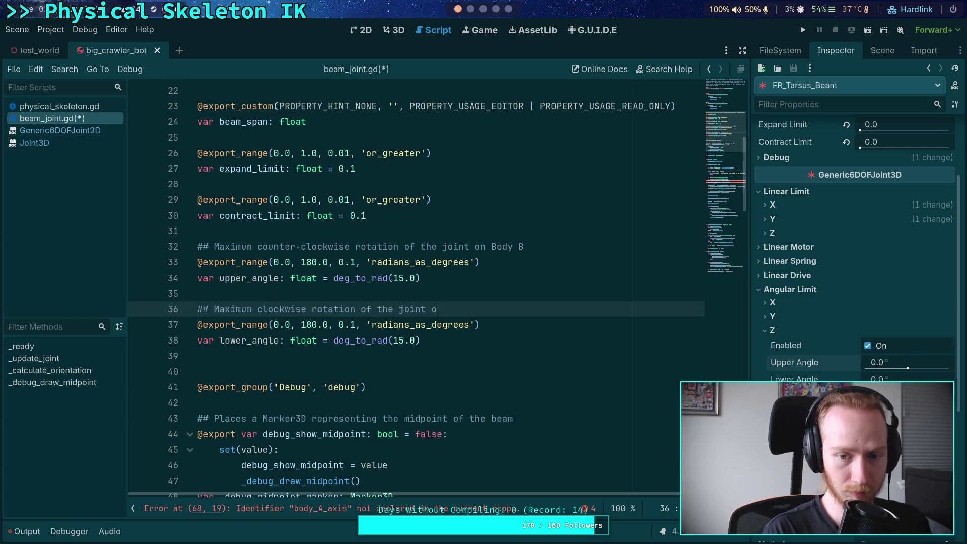
{"action": "type", "text": "ody B"}
Comment body_A_position and body_B_position as 'Location of the attachment on Body A/B'.
{"action": "left_click", "coordinate": [254, 358]}
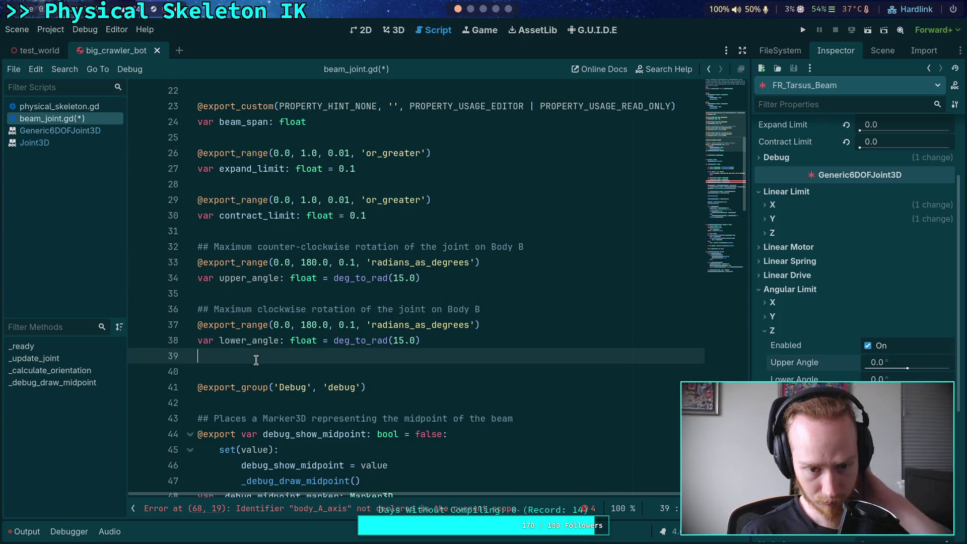
{"action": "scroll", "coordinate": [385, 347], "scroll_direction": "down", "scroll_amount": 2}
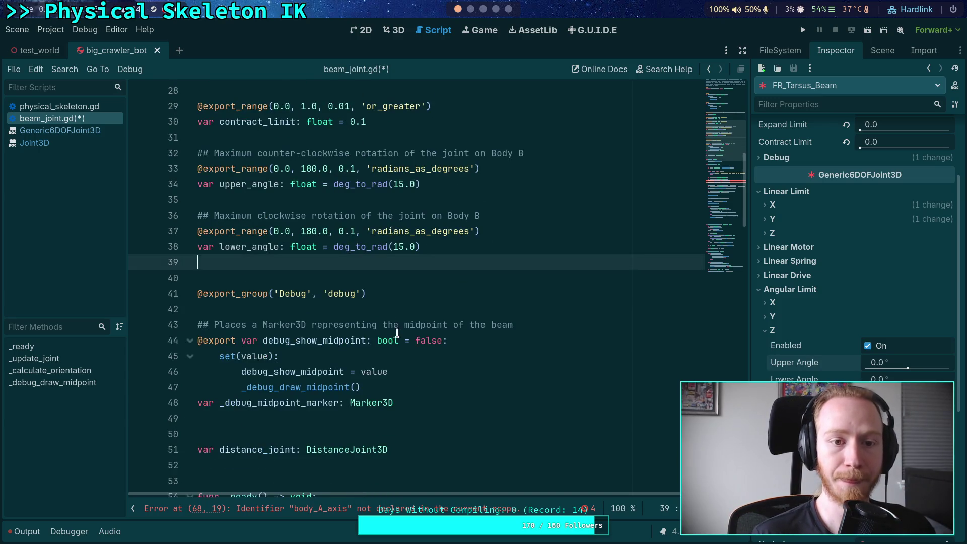
{"action": "scroll", "coordinate": [395, 335], "scroll_direction": "up", "scroll_amount": 3}
{"action": "left_click", "coordinate": [285, 187]}
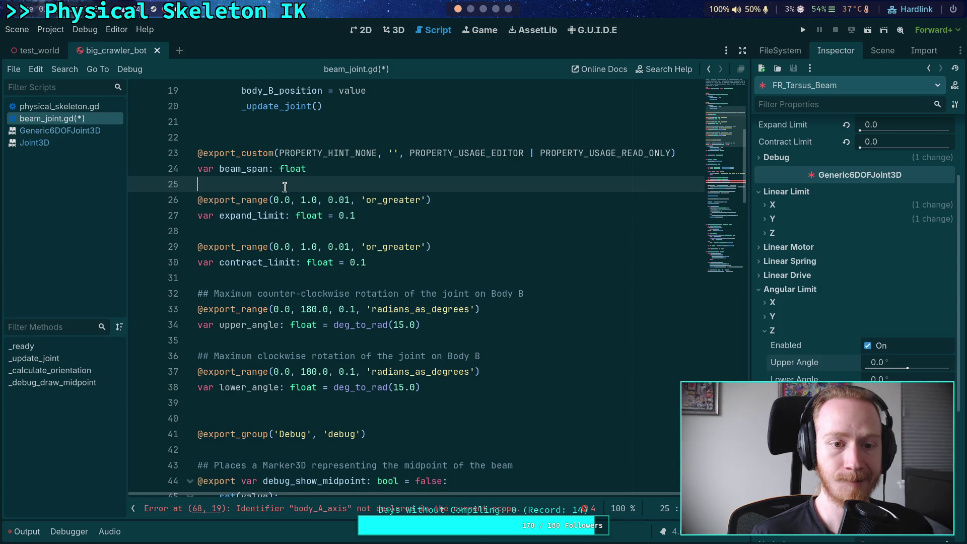
{"action": "left_click", "coordinate": [312, 132]}
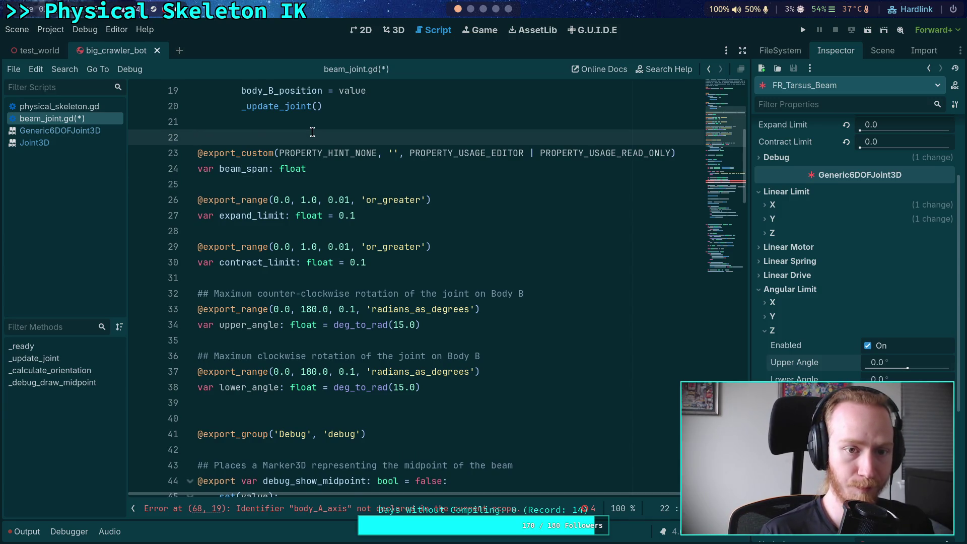
{"action": "scroll", "coordinate": [313, 132], "scroll_direction": "up", "scroll_amount": 5}
{"action": "left_click", "coordinate": [255, 169]}
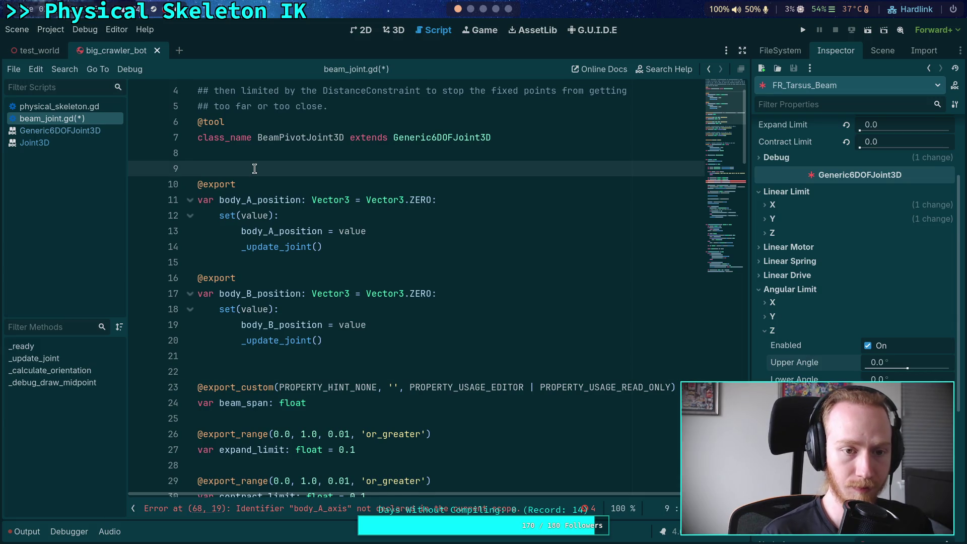
{"action": "key", "text": "Return"}
{"action": "type", "text": "## Location of the a"}
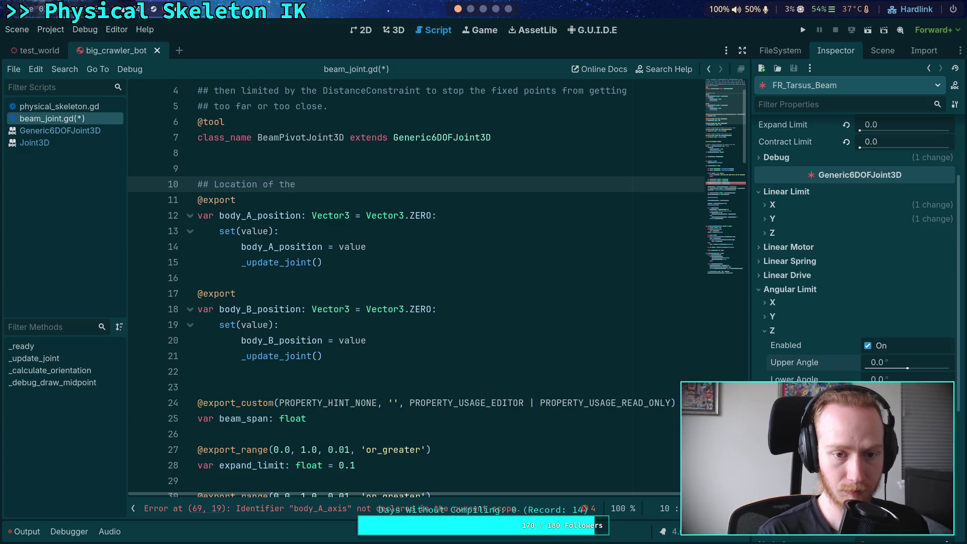
{"action": "type", "text": "ttachment on B"}
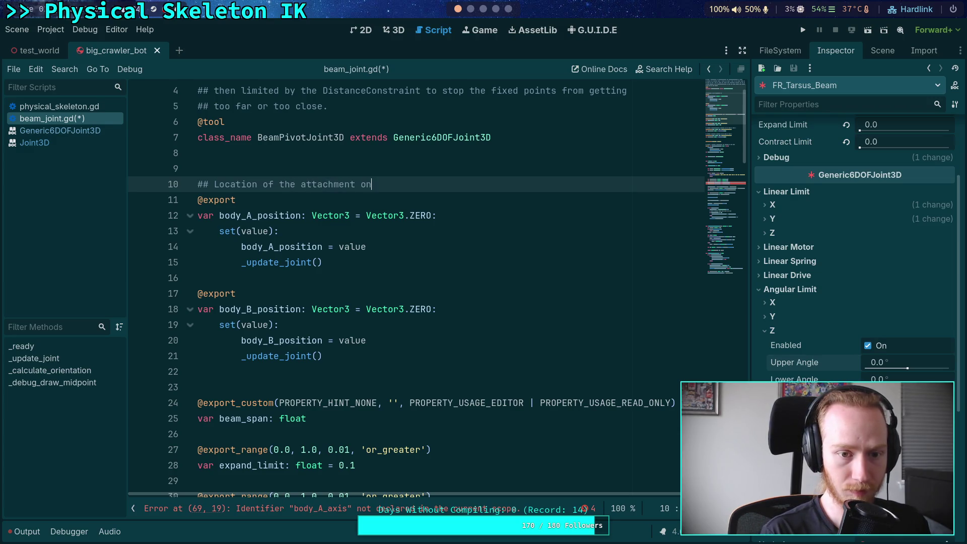
{"action": "type", "text": "ody "}
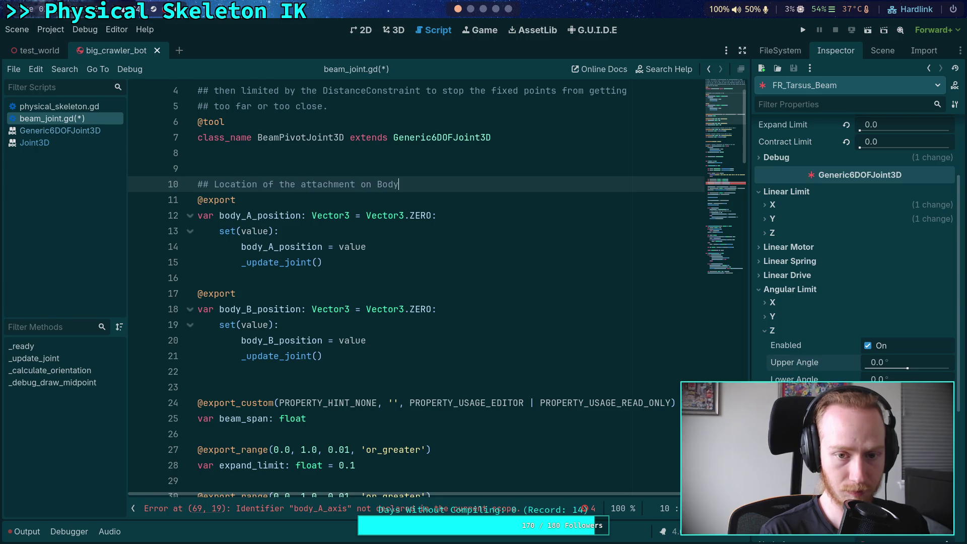
{"action": "type", "text": "A"}
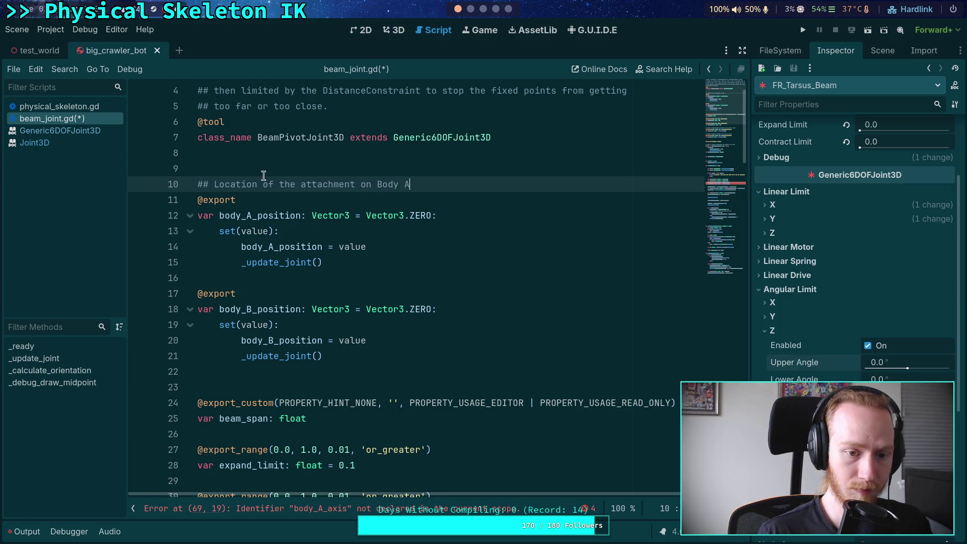
{"action": "left_click", "coordinate": [233, 274]}
{"action": "key", "text": "Return"}
{"action": "type", "text": "## Location "}
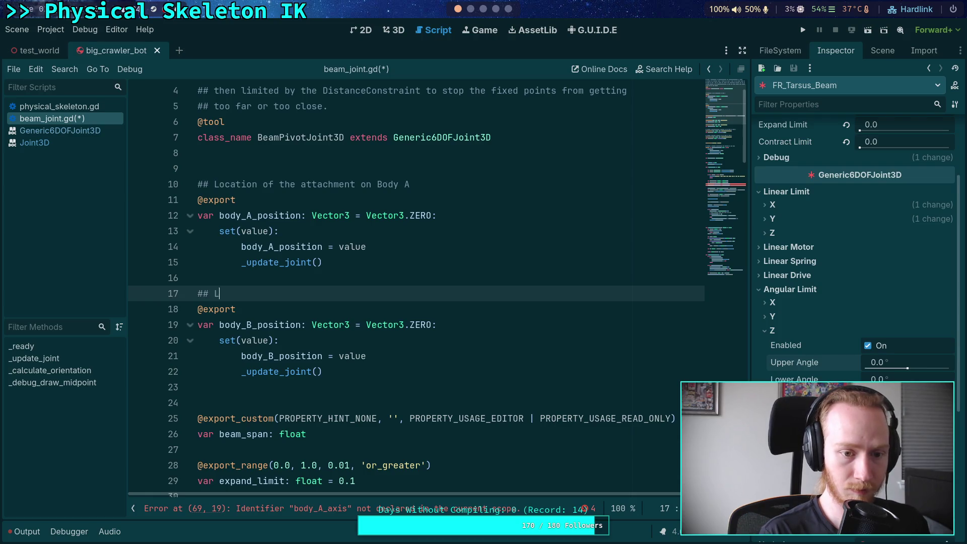
{"action": "type", "text": "of the attachment on "}
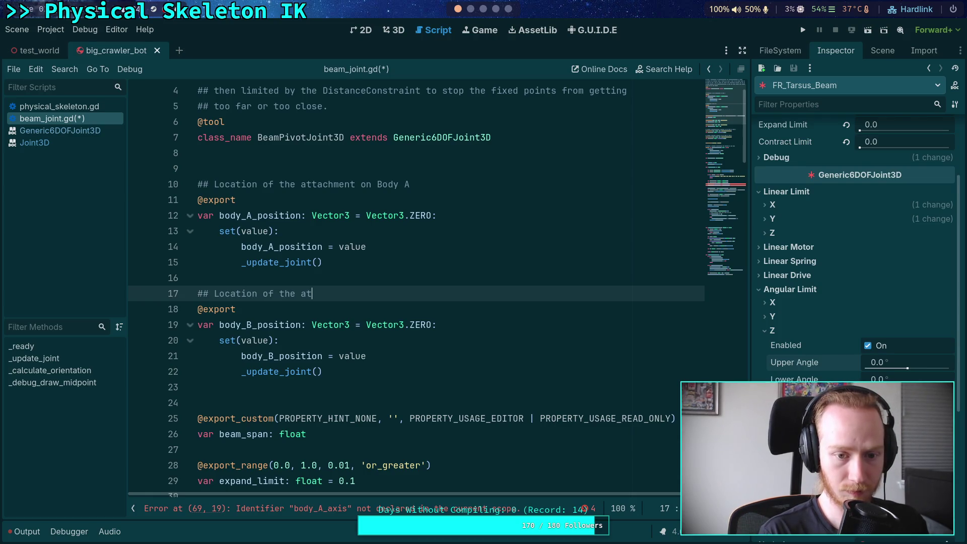
{"action": "type", "text": "Body B"}
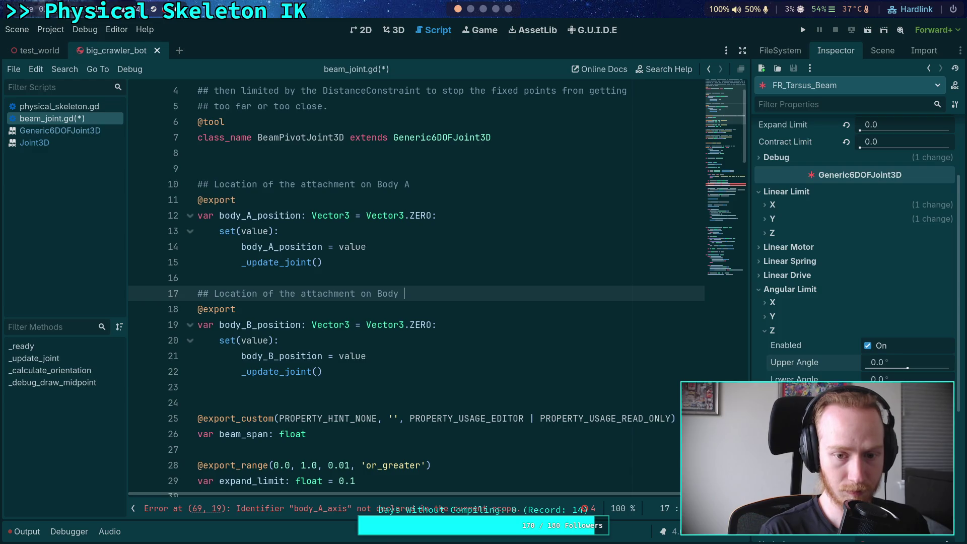
Add a two-line beam_span comment: helper view showing the initial beam length from body and attachment locations.
{"action": "scroll", "coordinate": [269, 302], "scroll_direction": "down", "scroll_amount": 2}
{"action": "left_click", "coordinate": [269, 308]}
{"action": "type", "text": "## Helper vie"}
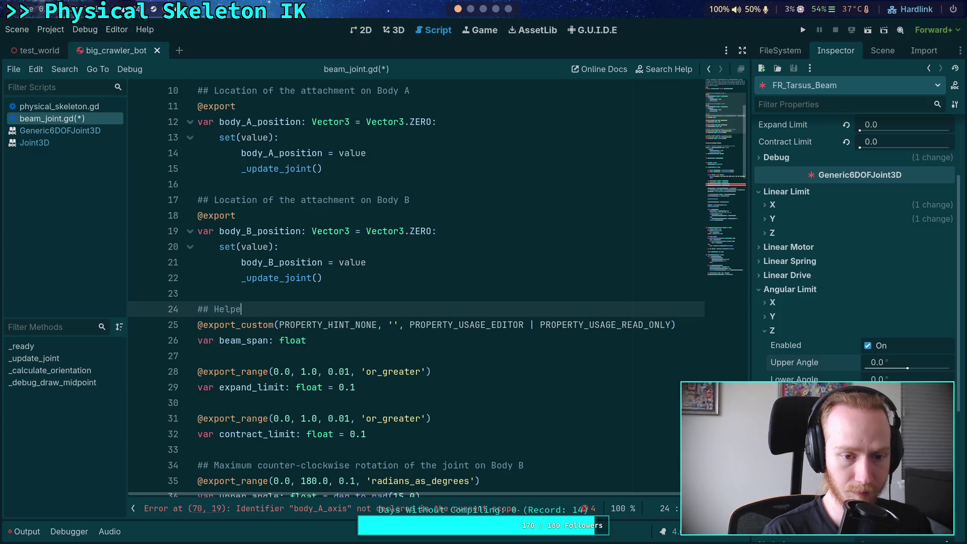
{"action": "type", "text": "w to see the "}
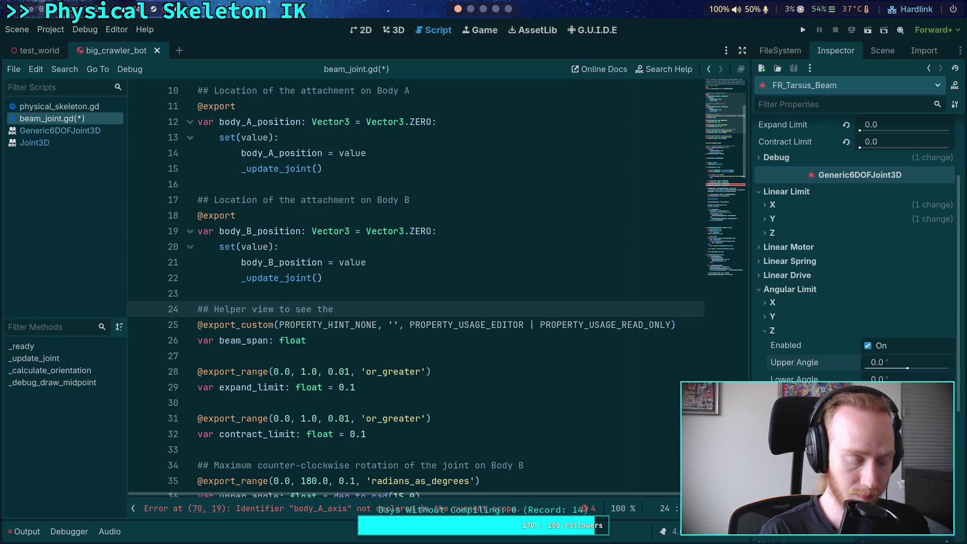
{"action": "type", "text": "initial l"}
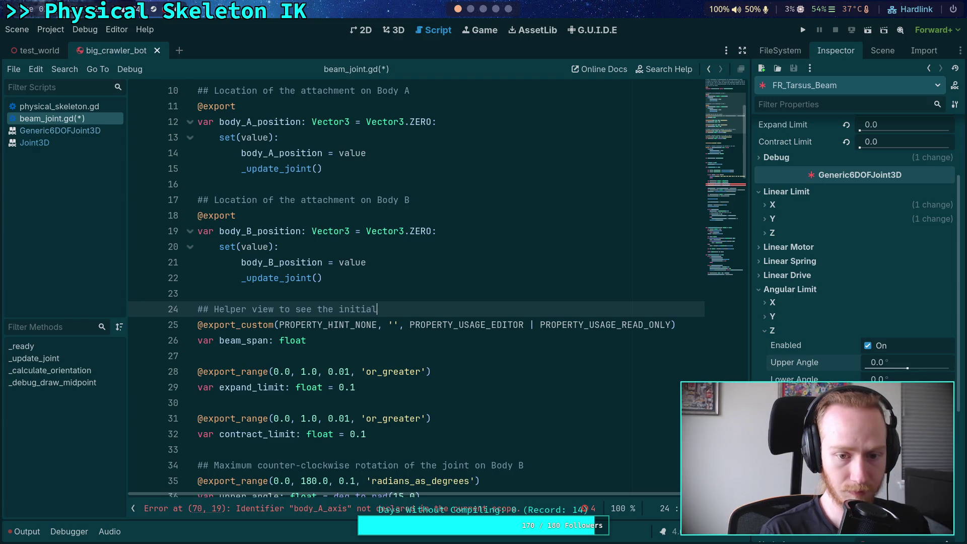
{"action": "type", "text": "ength of the beam"}
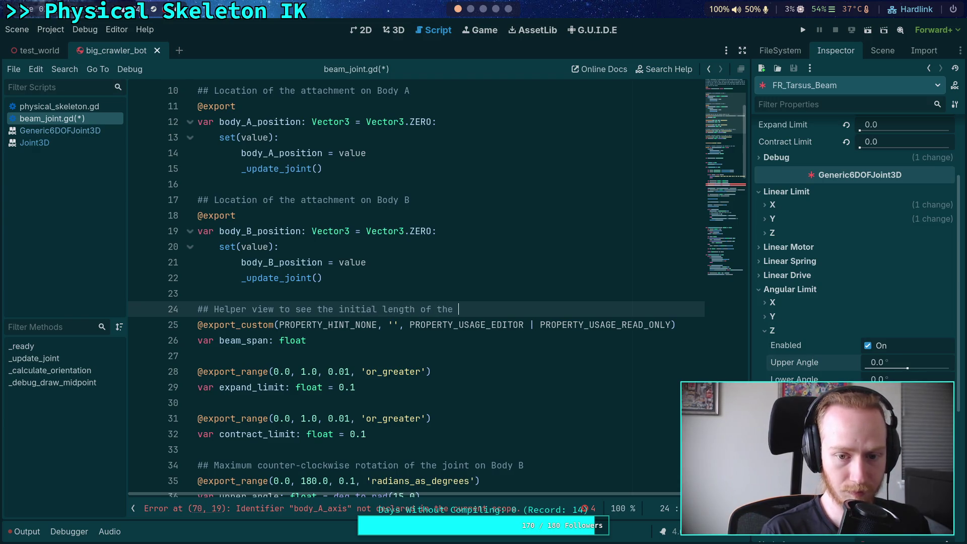
{"action": "type", "text": " given "}
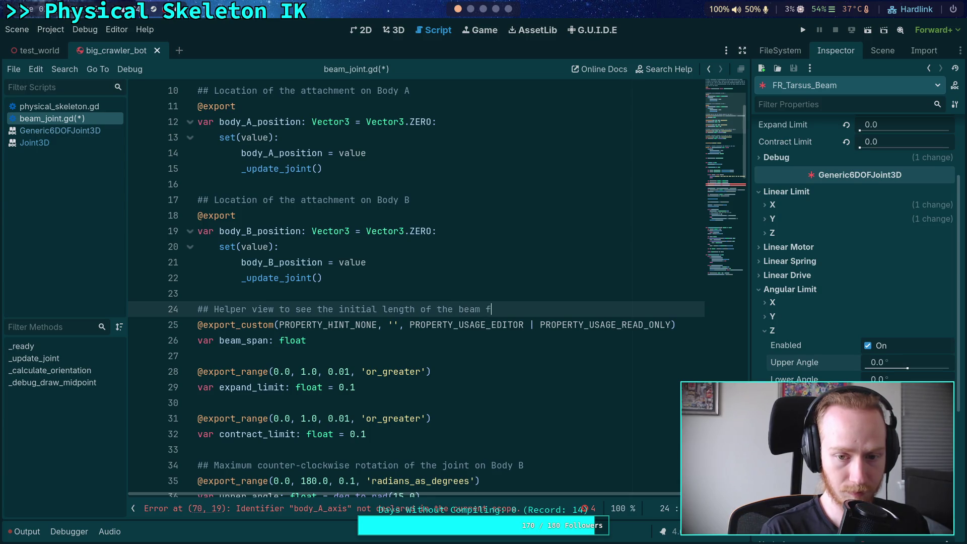
{"action": "type", "text": "the current locat"}
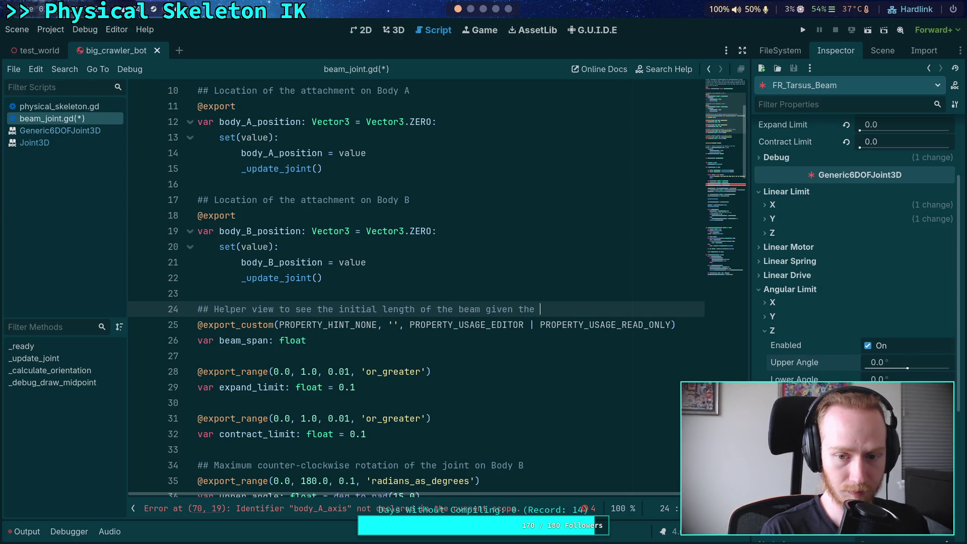
{"action": "type", "text": "ions"}
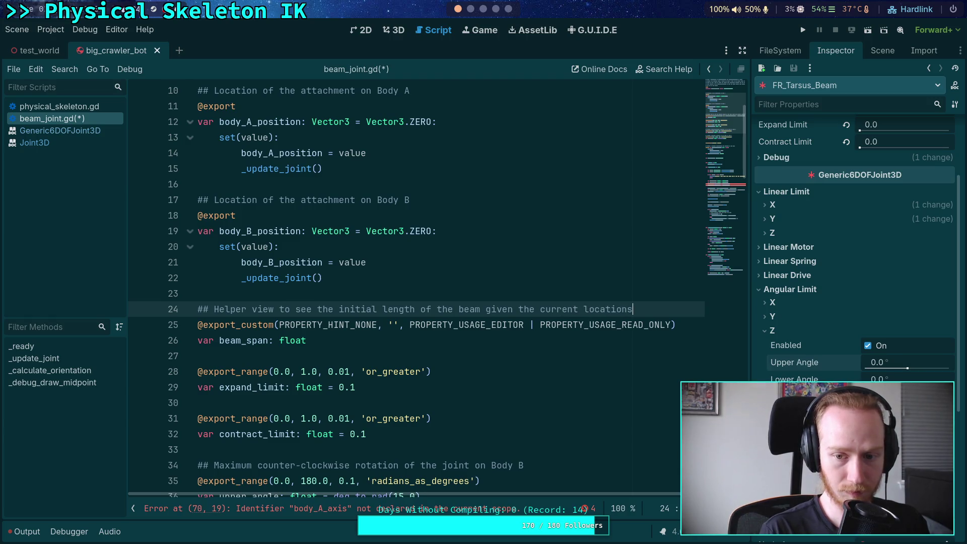
{"action": "key", "text": "Return"}
{"action": "type", "text": "## of the t"}
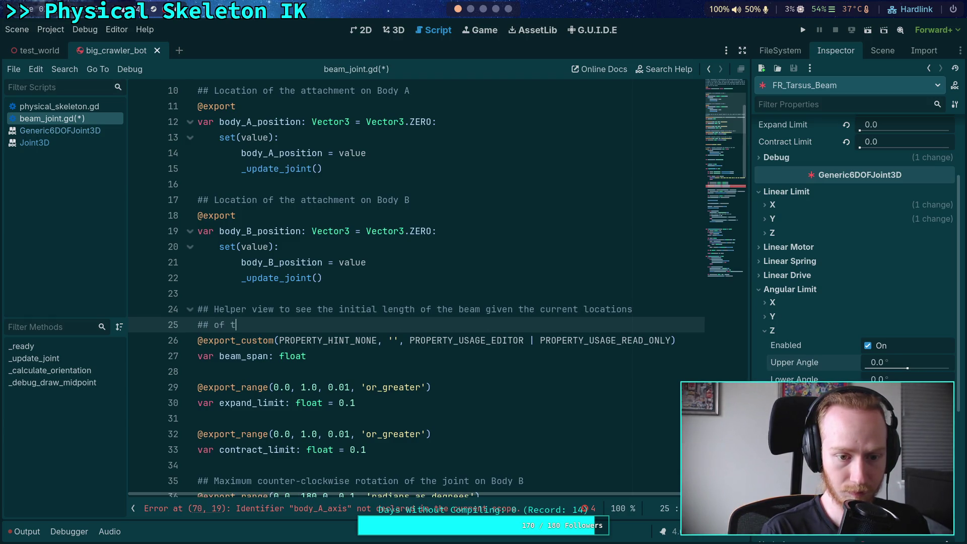
{"action": "type", "text": "wo bodies and their "}
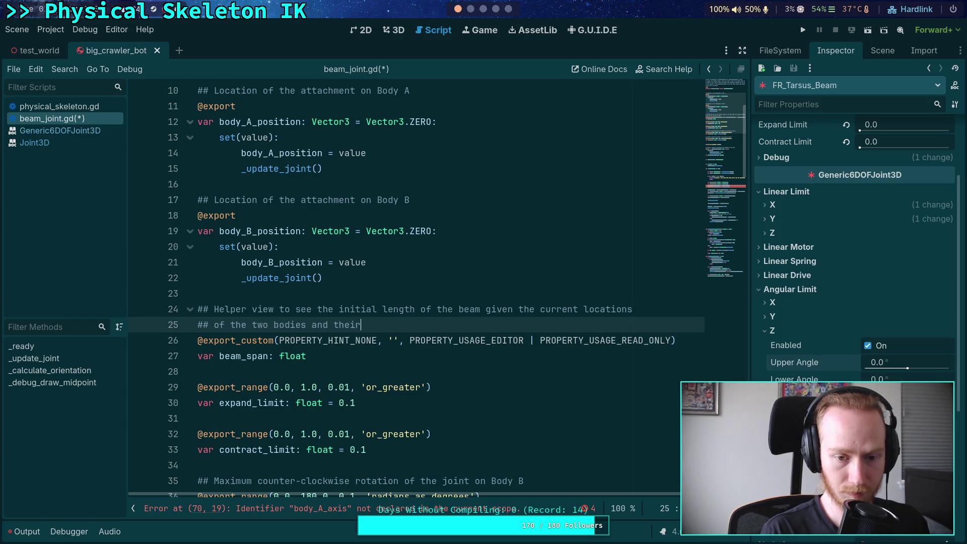
{"action": "type", "text": "attachment"}
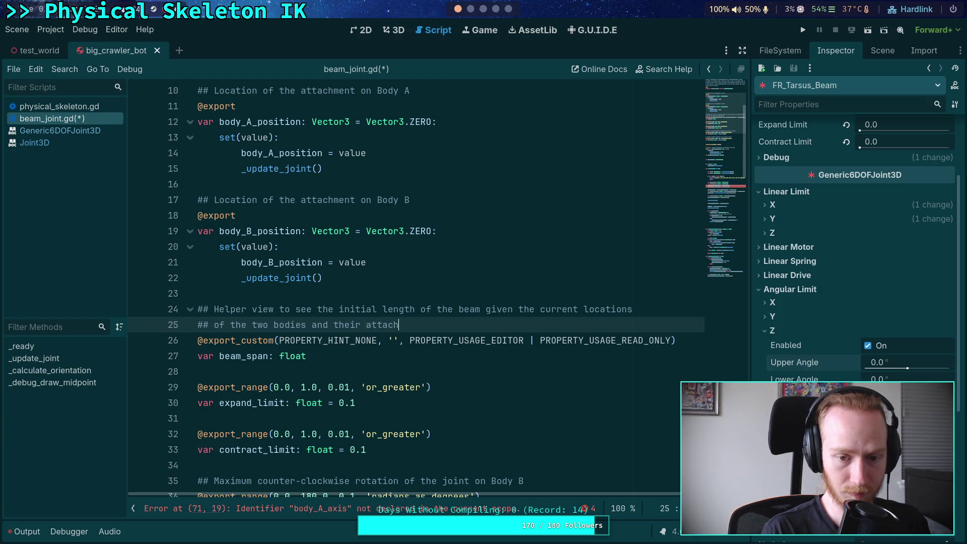
{"action": "type", "text": " points"}
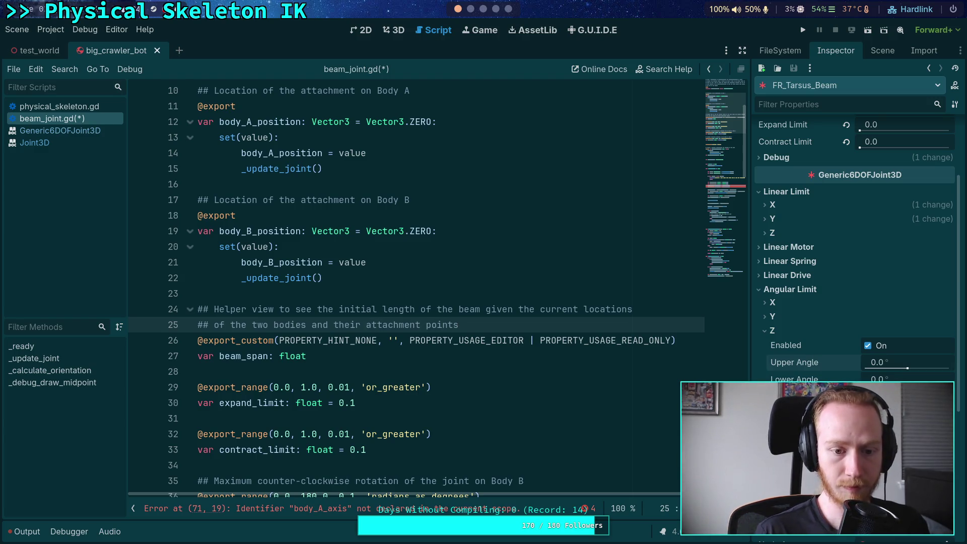
{"action": "scroll", "coordinate": [199, 294], "scroll_direction": "down", "scroll_amount": 1}
{"action": "left_click", "coordinate": [264, 328]}
Comment expand_limit with '## Additional expansion allowed between the two attachment points'.
{"action": "key", "text": "Return"}
{"action": "type", "text": "## "}
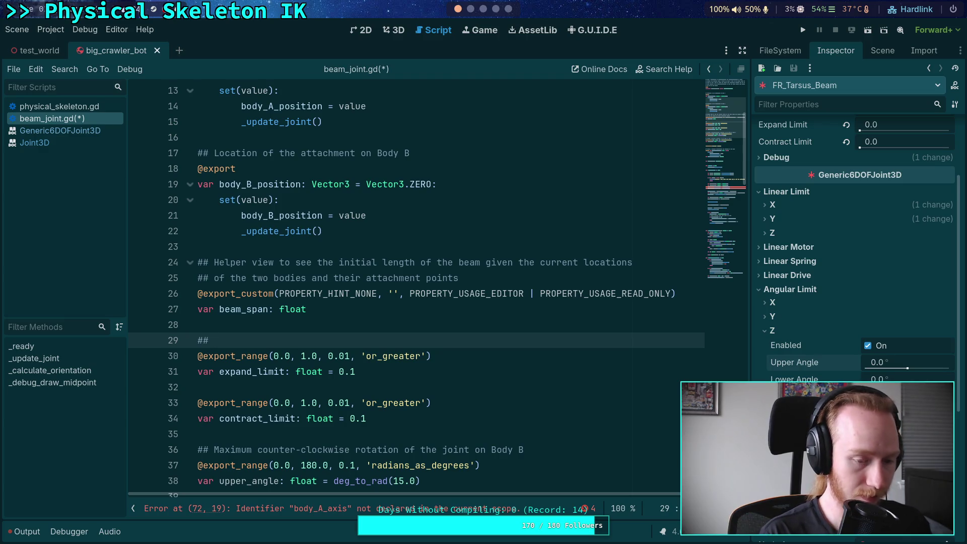
{"action": "type", "text": "Additional"}
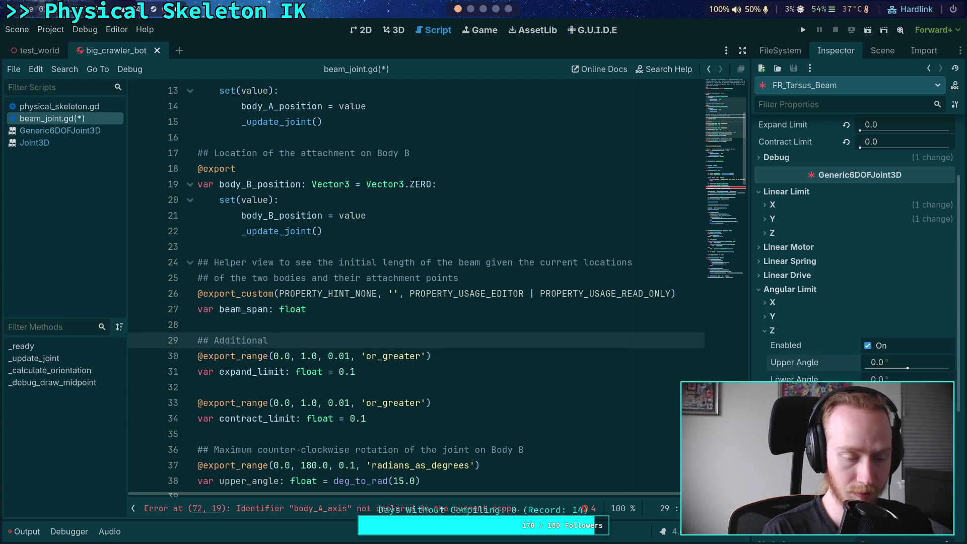
{"action": "type", "text": " expans"}
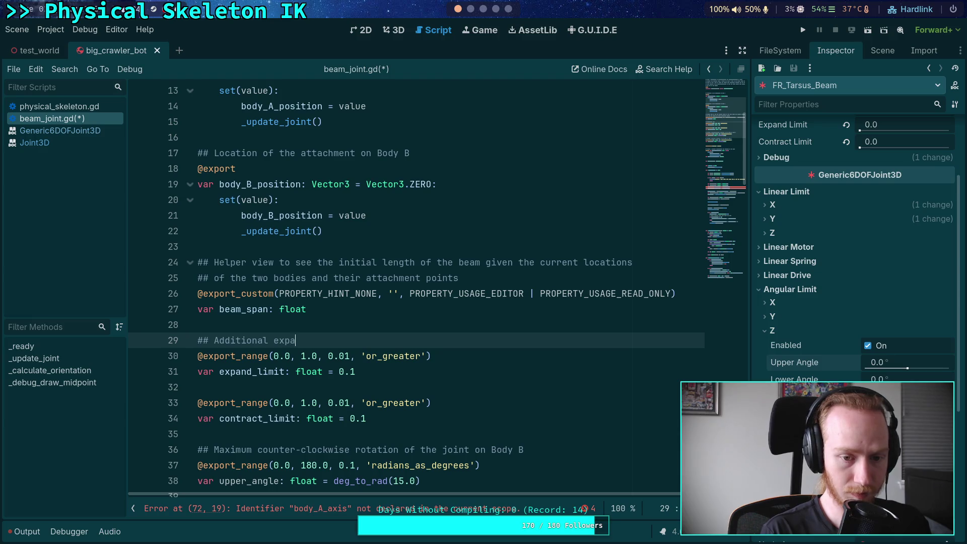
{"action": "type", "text": "ion allowed betew"}
{"action": "key", "text": "BackSpace"}
{"action": "key", "text": "BackSpace"}
{"action": "type", "text": "ween the two attachment points"}
{"action": "scroll", "coordinate": [312, 288], "scroll_direction": "down", "scroll_amount": 2}
Comment contract_limit as additional contraction, effectively limited by the initial beam span length, and save.
{"action": "left_click", "coordinate": [312, 293]}
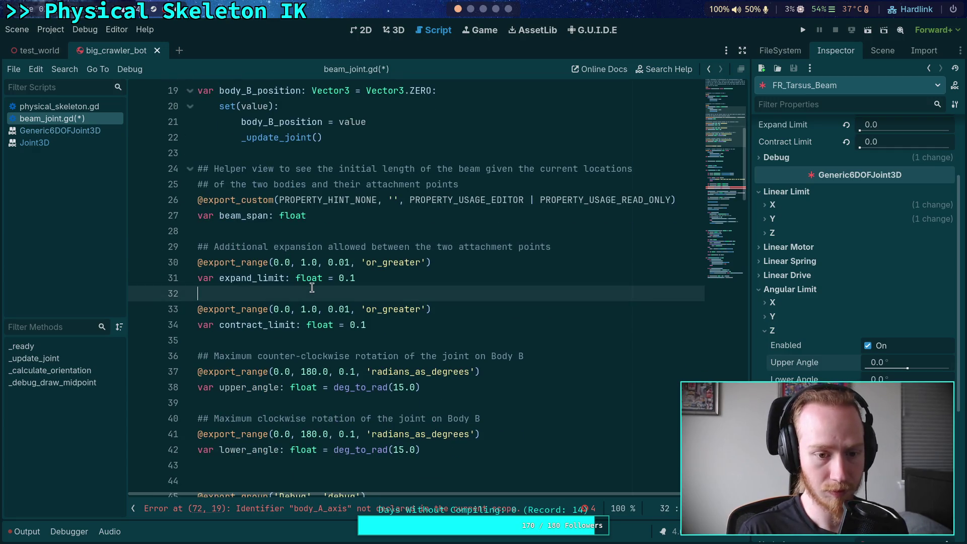
{"action": "key", "text": "Return"}
{"action": "type", "text": "## Additional contr"}
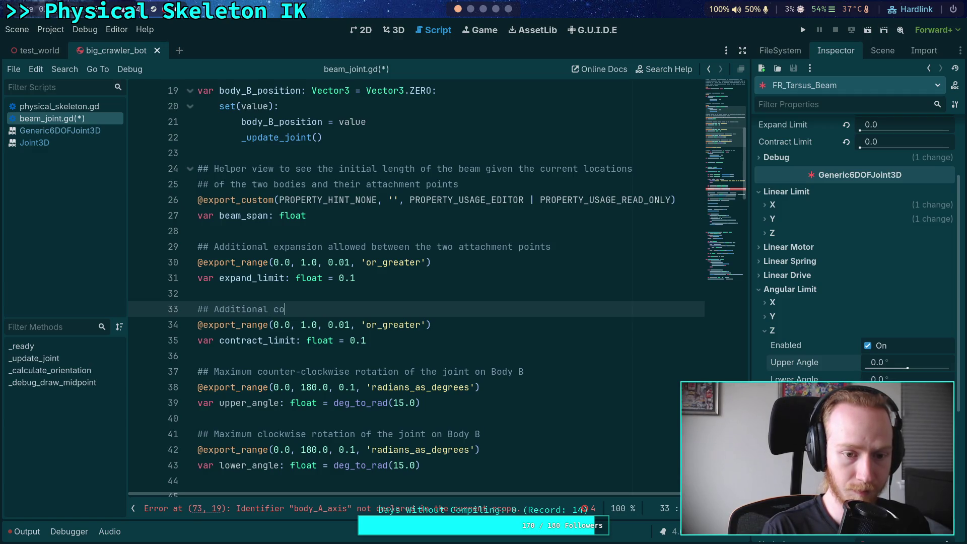
{"action": "type", "text": "action allowe"}
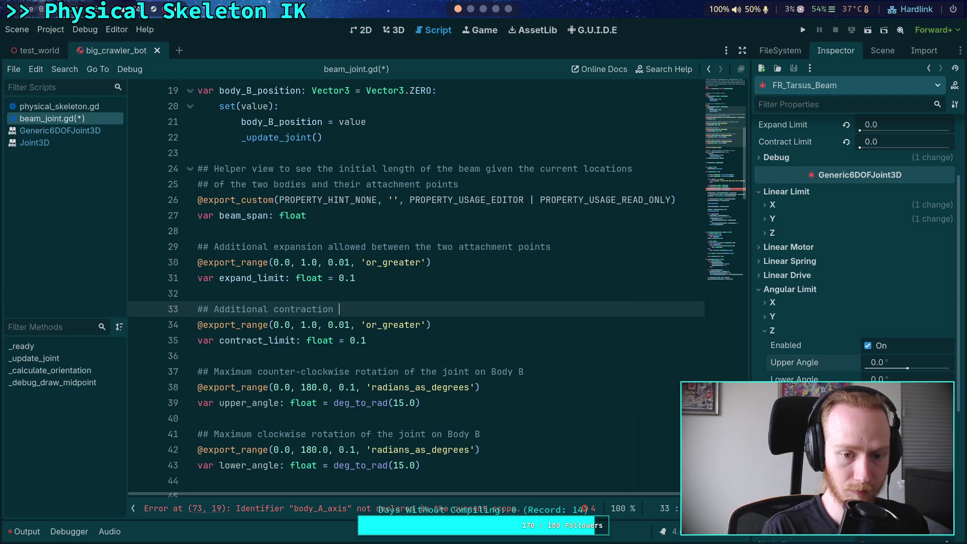
{"action": "type", "text": "d between the t"}
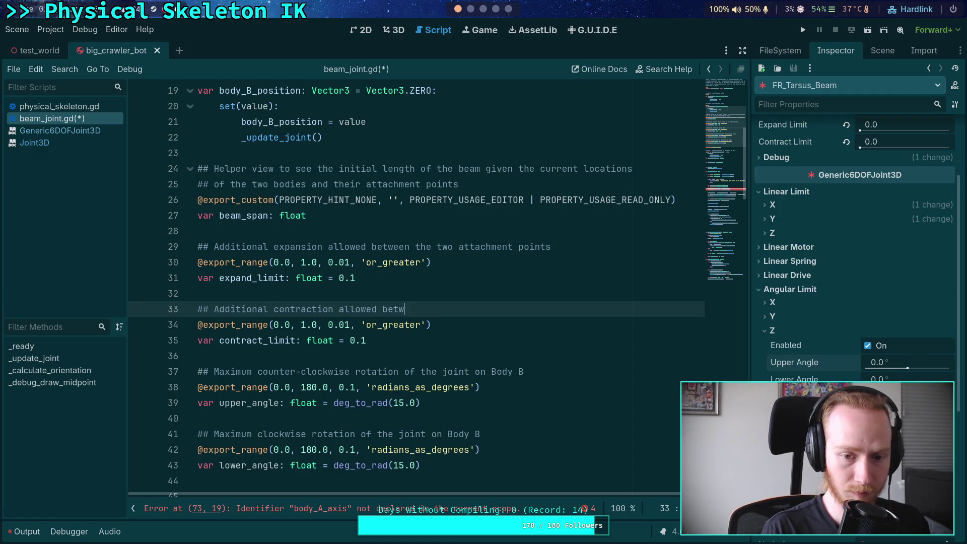
{"action": "type", "text": "wo at"}
{"action": "type", "text": "tachment points, w"}
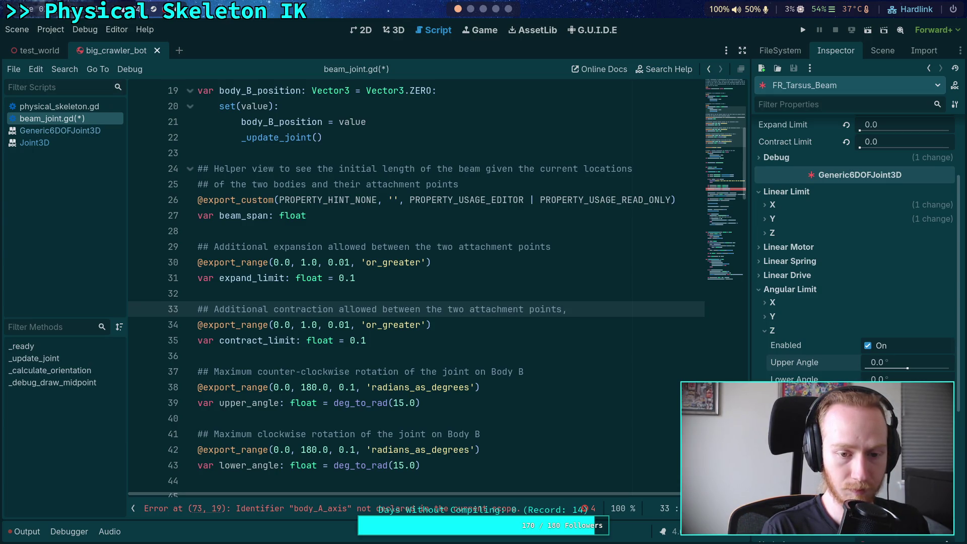
{"action": "type", "text": "ill be"}
{"action": "key", "text": "Return"}
{"action": "type", "text": "## limited"}
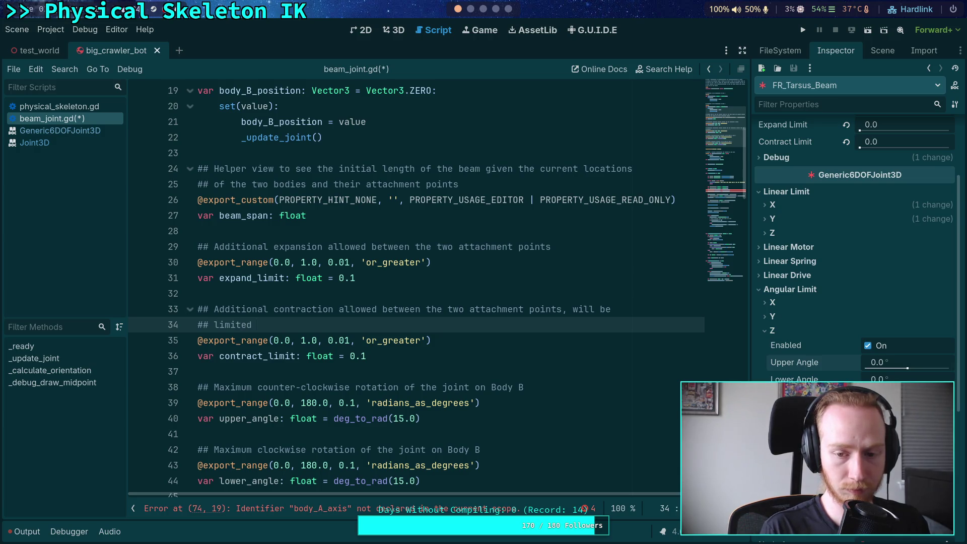
{"action": "key", "text": "BackSpace"}
{"action": "key", "text": "BackSpace"}
{"action": "key", "text": "BackSpace"}
{"action": "type", "text": "fectively limited by the "}
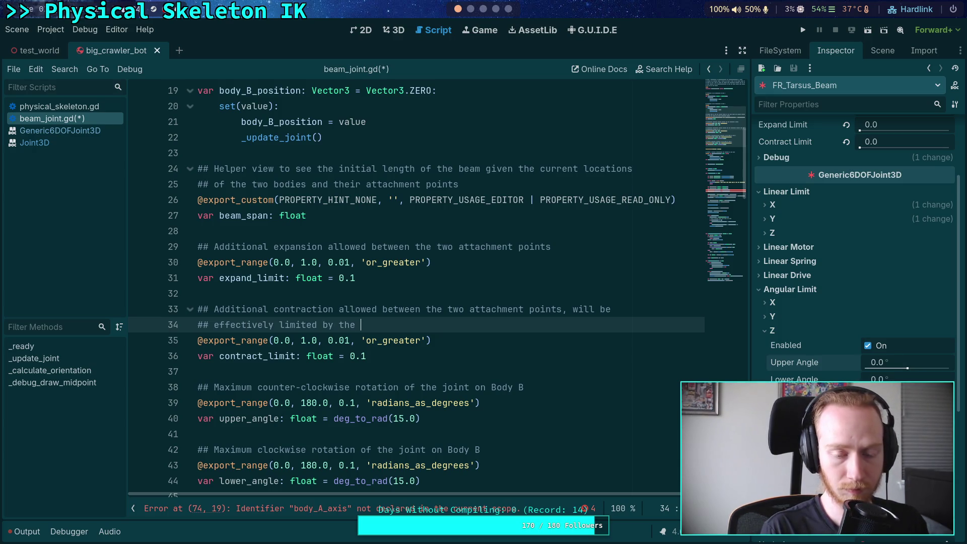
{"action": "type", "text": "initial beam "}
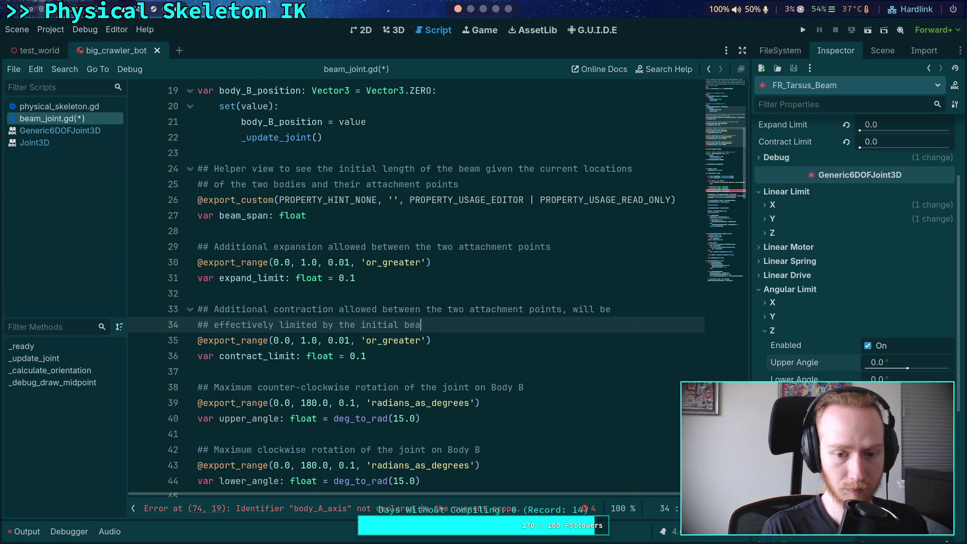
{"action": "type", "text": "span length."}
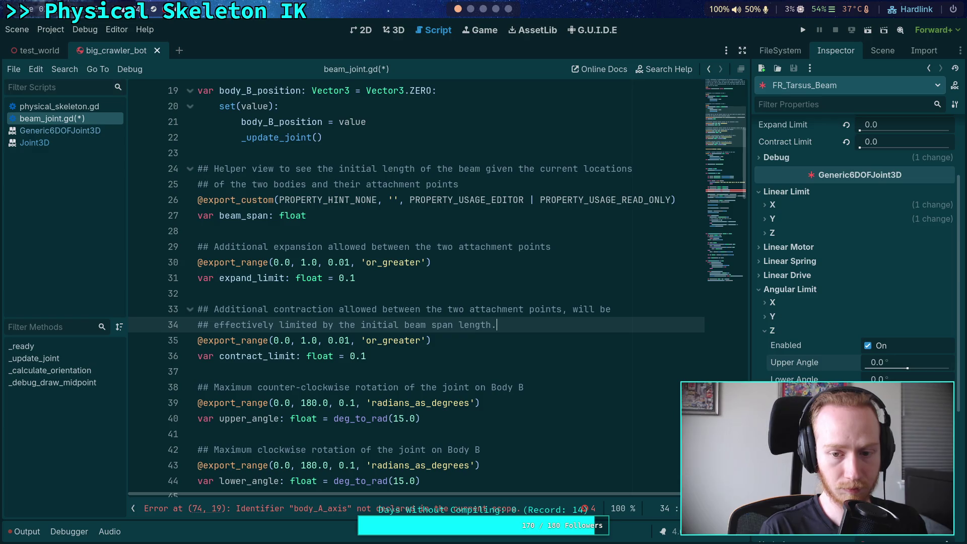
{"action": "key", "text": "ctrl+n"}
{"action": "key", "text": "Escape"}
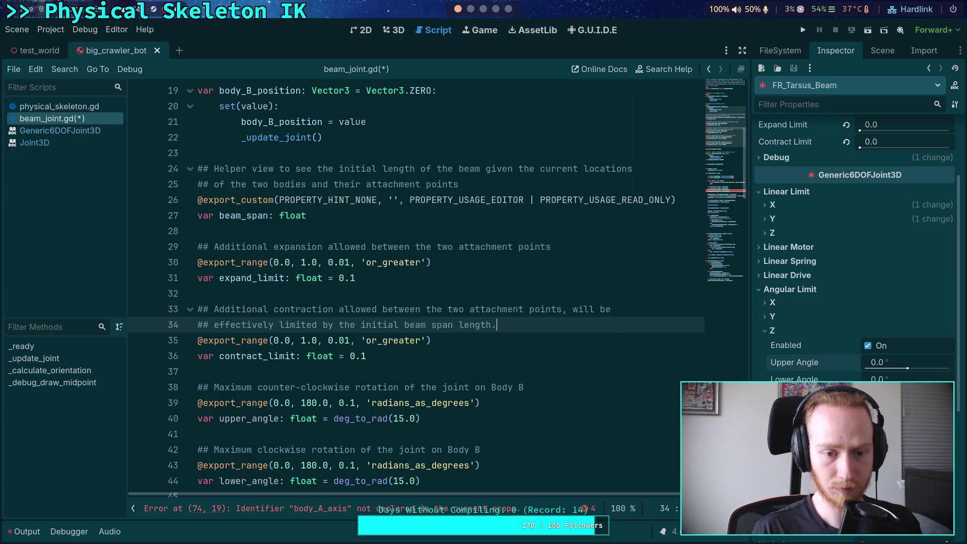
{"action": "key", "text": "BackSpace"}
{"action": "key", "text": "ctrl+s"}
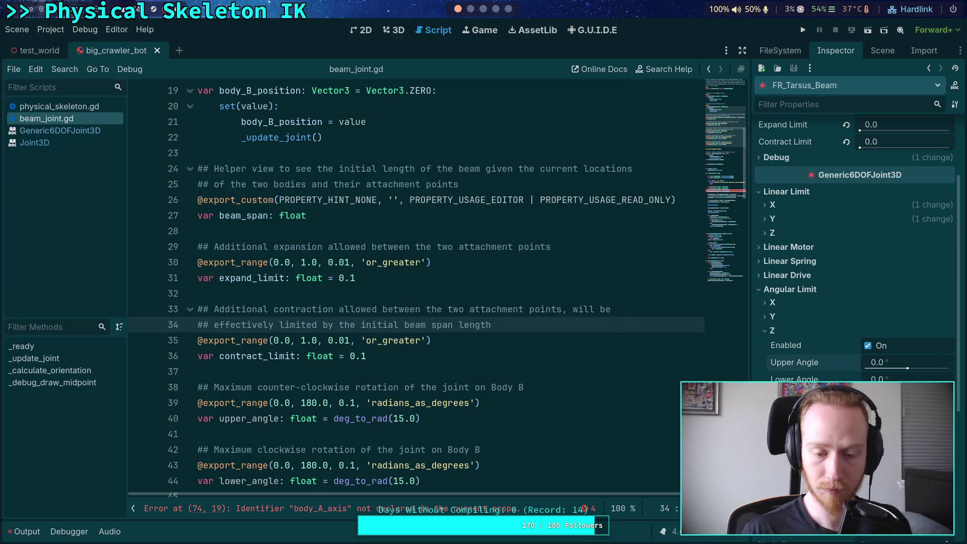
{"action": "scroll", "coordinate": [344, 342], "scroll_direction": "down", "scroll_amount": 3}
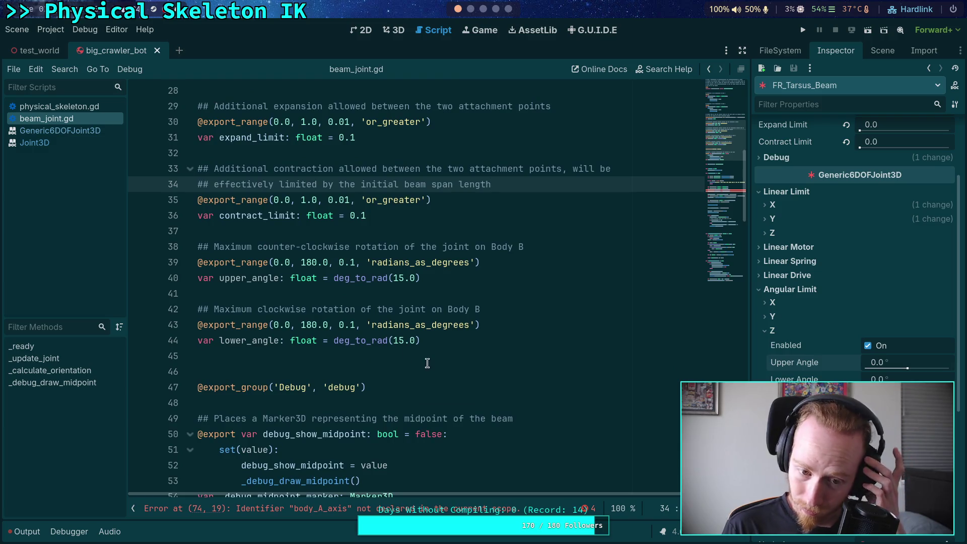
Delete the body_a_offset and body_b_offset declaration lines from _update_joint.
{"action": "left_click", "coordinate": [428, 360]}
{"action": "scroll", "coordinate": [423, 325], "scroll_direction": "down", "scroll_amount": 10}
{"action": "scroll", "coordinate": [423, 325], "scroll_direction": "down", "scroll_amount": 2}
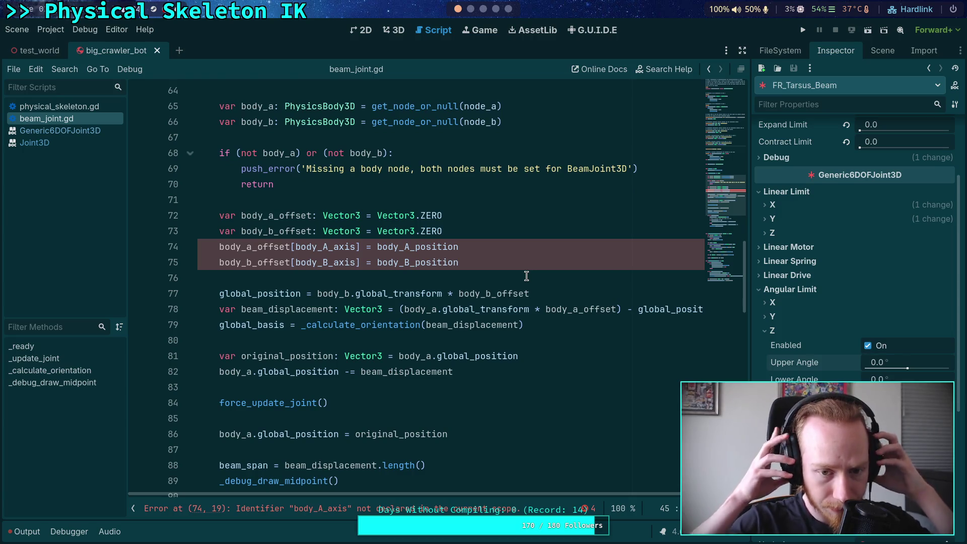
{"action": "scroll", "coordinate": [526, 276], "scroll_direction": "up", "scroll_amount": 2}
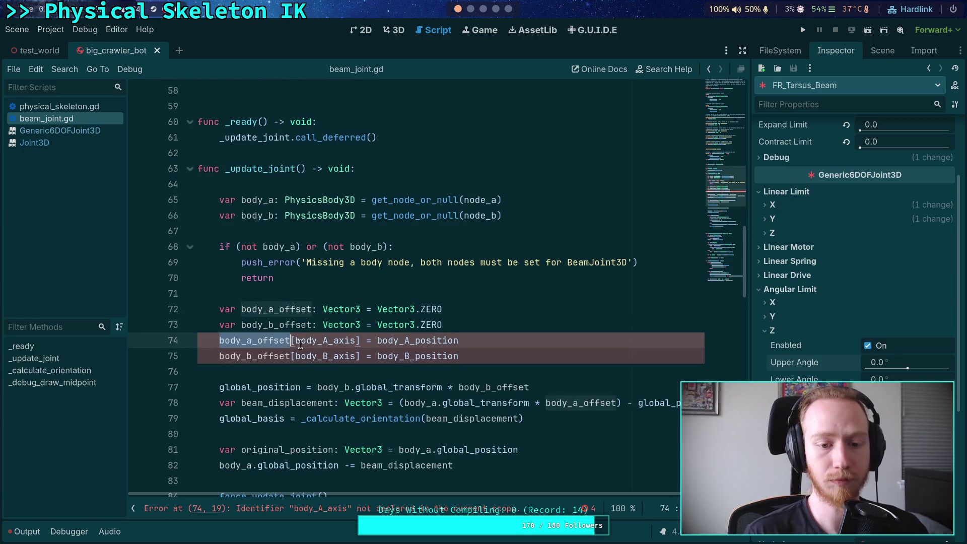
{"action": "left_click", "coordinate": [520, 356]}
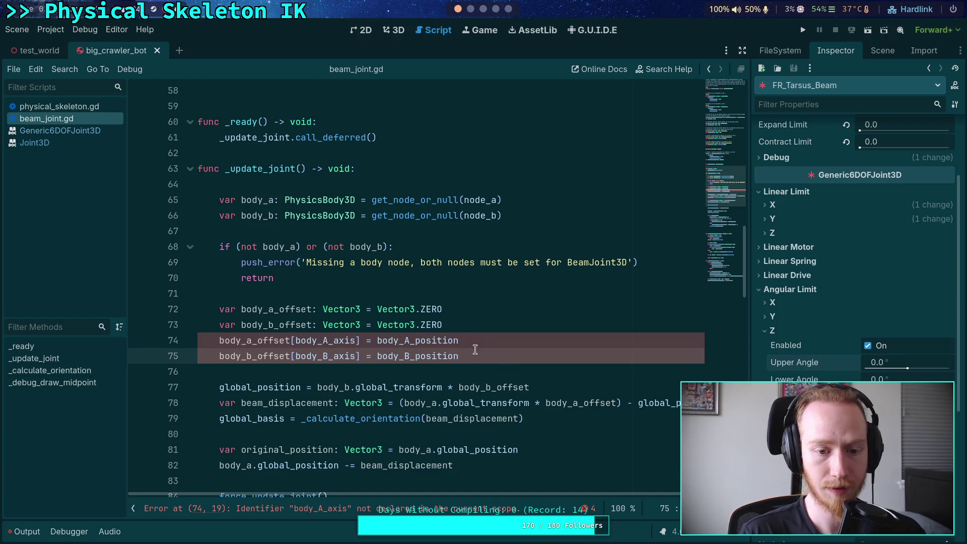
{"action": "left_click_drag", "start_coordinate": [471, 352], "coordinate": [201, 309]}
{"action": "key", "text": "Delete"}
{"action": "key", "text": "BackSpace"}
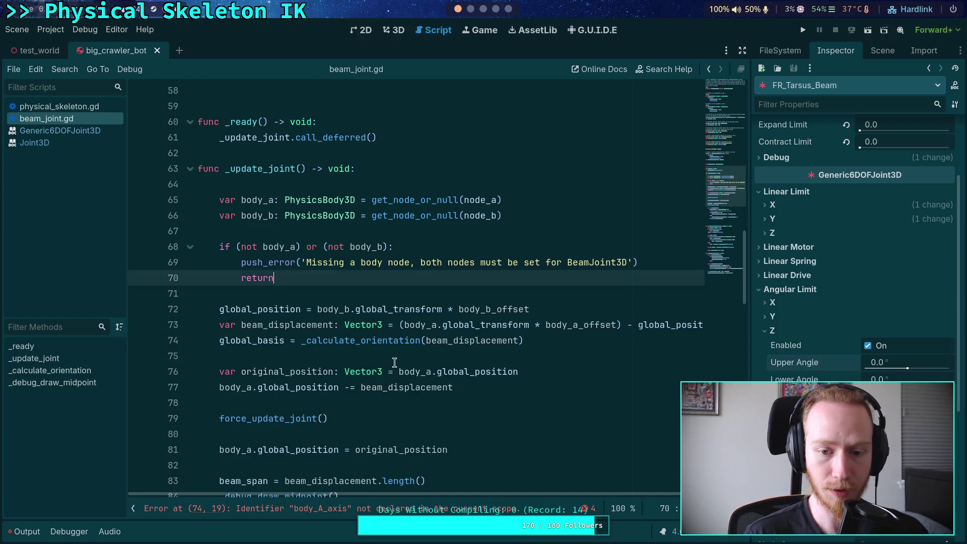
Replace body_b_offset with body_B_position and body_a_offset with body_A_position in the transform lines.
{"action": "double_click", "coordinate": [481, 309]}
{"action": "type", "text": "body_"}
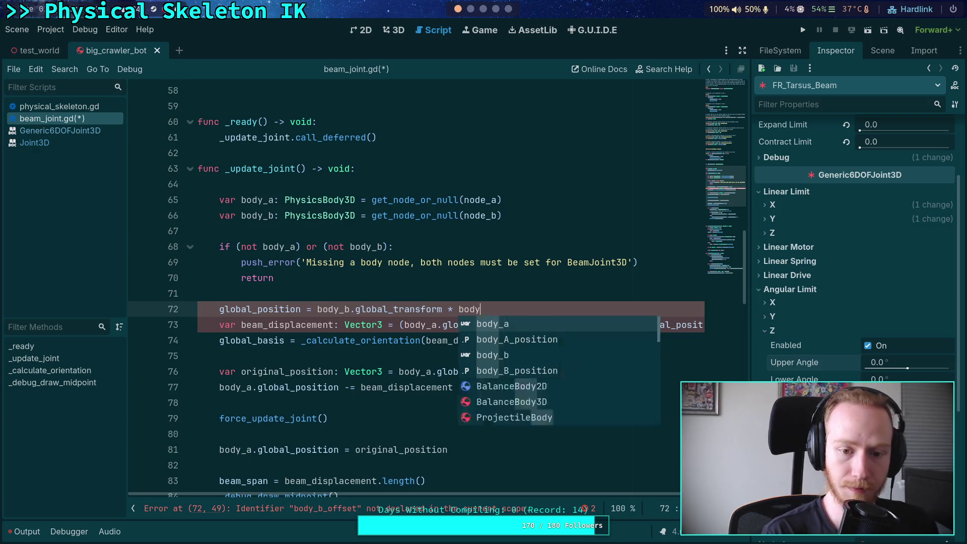
{"action": "key", "text": "Down"}
{"action": "key", "text": "Down"}
{"action": "key", "text": "Return"}
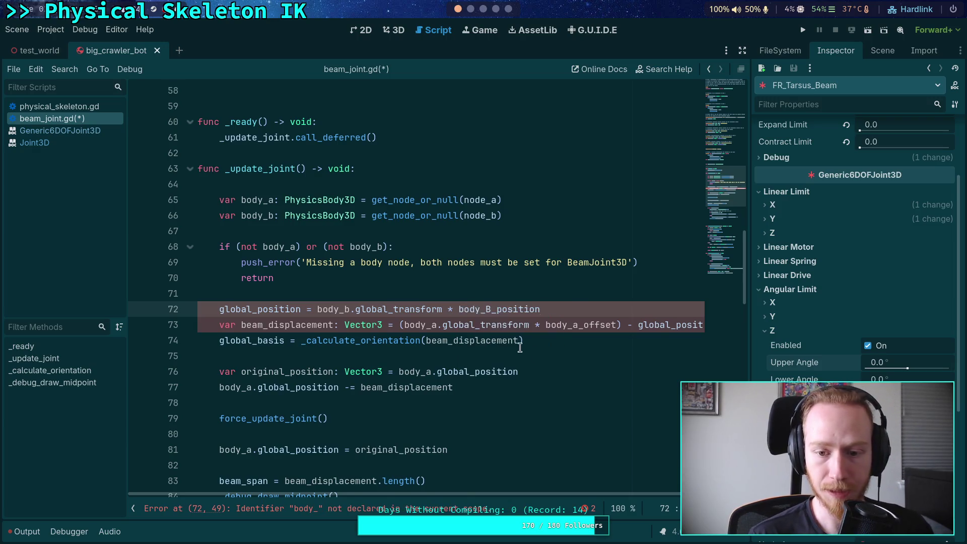
{"action": "double_click", "coordinate": [595, 325]}
{"action": "type", "text": "body_"}
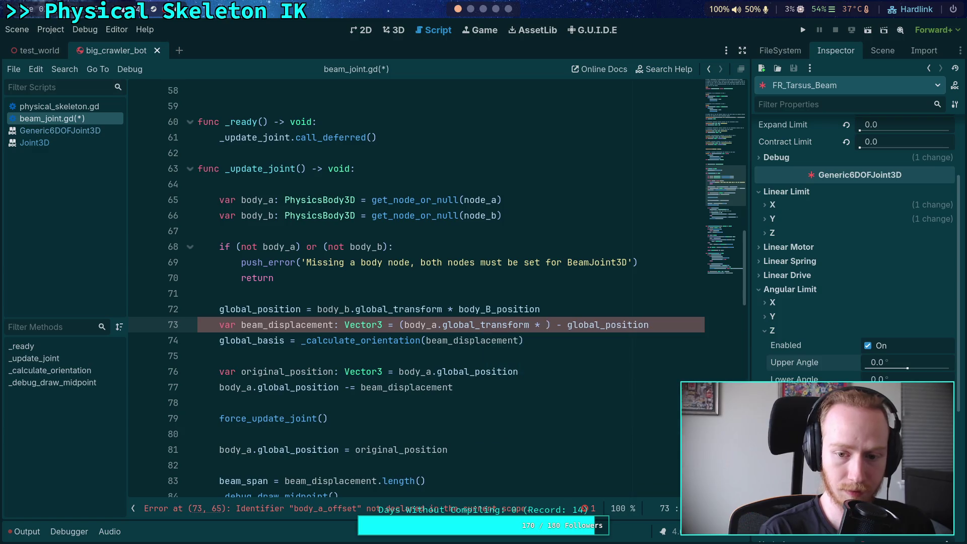
{"action": "key", "text": "Down"}
{"action": "key", "text": "Return"}
{"action": "left_click", "coordinate": [496, 340]}
{"action": "scroll", "coordinate": [505, 357], "scroll_direction": "down", "scroll_amount": 1}
{"action": "left_click", "coordinate": [501, 313]}
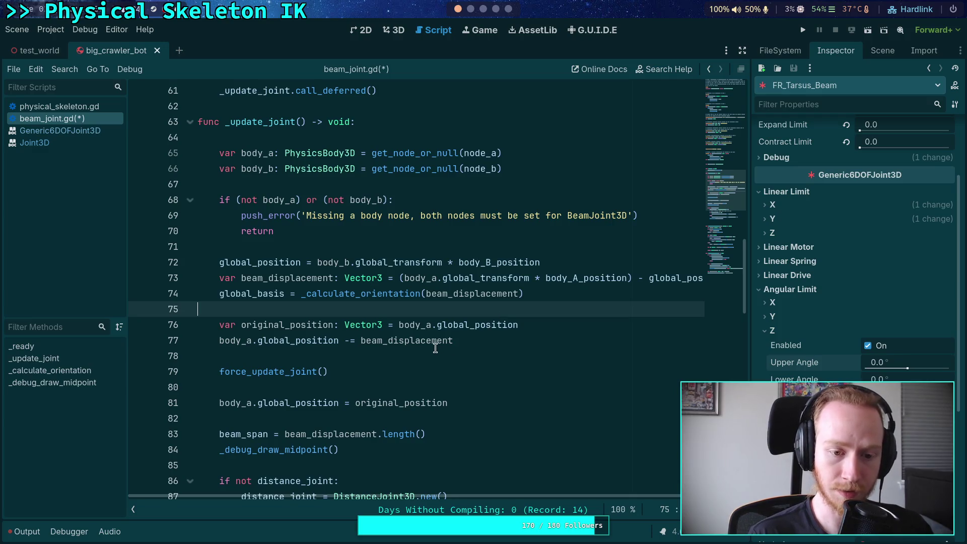
Check the joint's Linear Limit X and Y settings, then add blank lines after line 77.
{"action": "scroll", "coordinate": [435, 347], "scroll_direction": "down", "scroll_amount": 1}
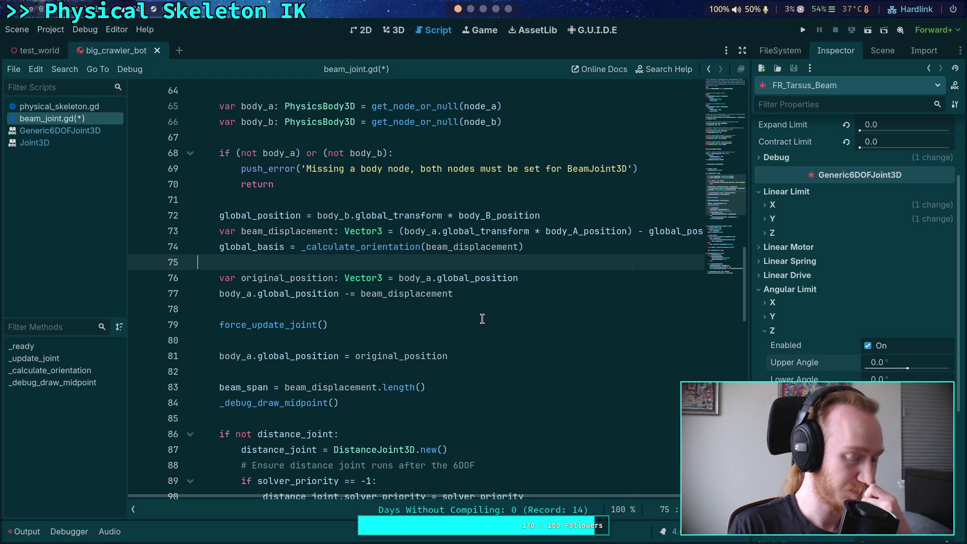
{"action": "scroll", "coordinate": [458, 321], "scroll_direction": "down", "scroll_amount": 1}
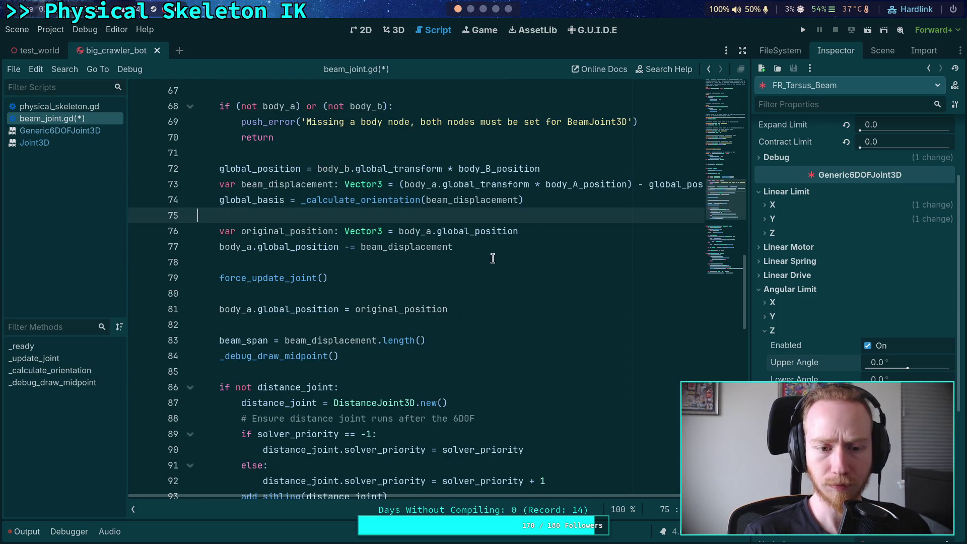
{"action": "left_click", "coordinate": [518, 247]}
{"action": "scroll", "coordinate": [518, 248], "scroll_direction": "up", "scroll_amount": 1}
{"action": "left_click", "coordinate": [772, 219]}
{"action": "left_click", "coordinate": [773, 205]}
{"action": "left_click", "coordinate": [777, 205]}
{"action": "left_click", "coordinate": [774, 220]}
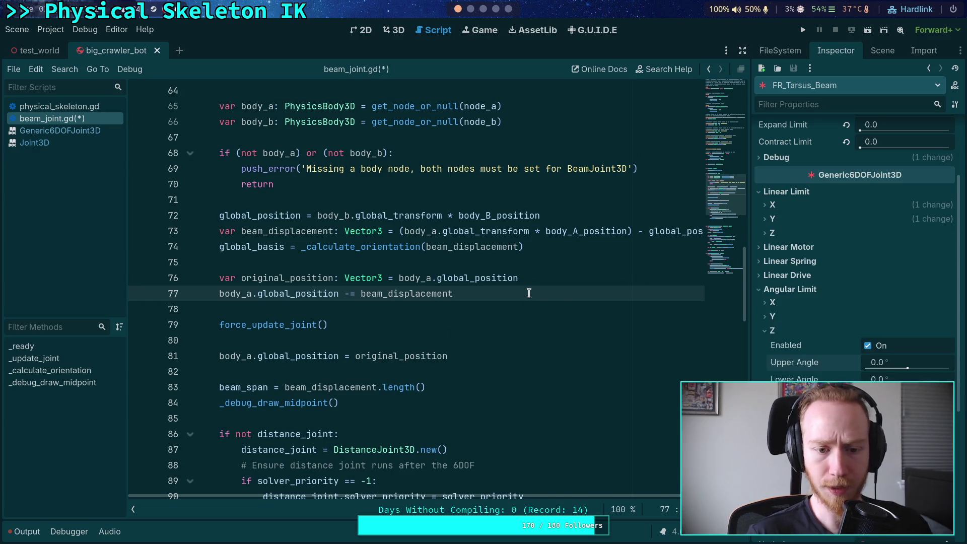
{"action": "key", "text": "Return"}
{"action": "key", "text": "Return"}
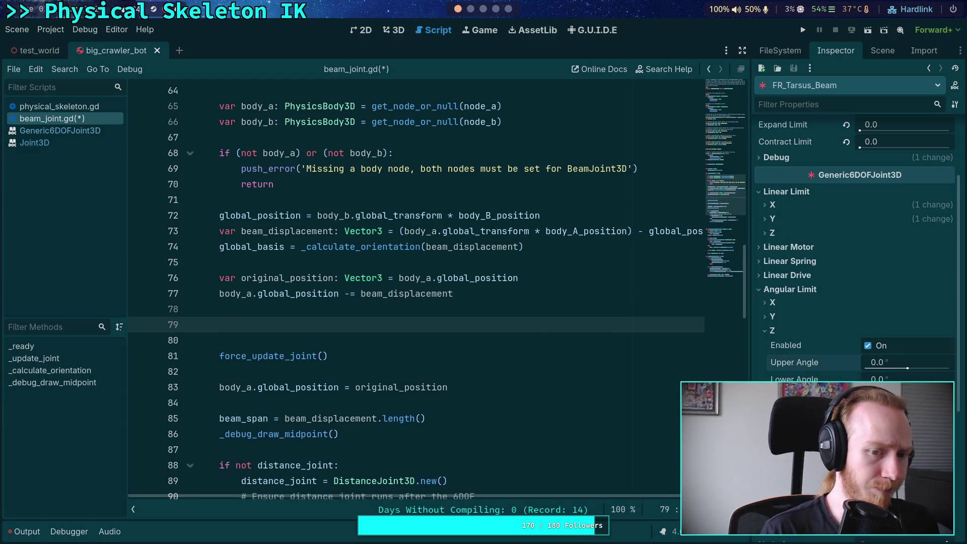
Write set_flag_x(FLAG_ENABLE_LINEAR_LIMIT, false) in _update_joint.
{"action": "type", "text": "set_param"}
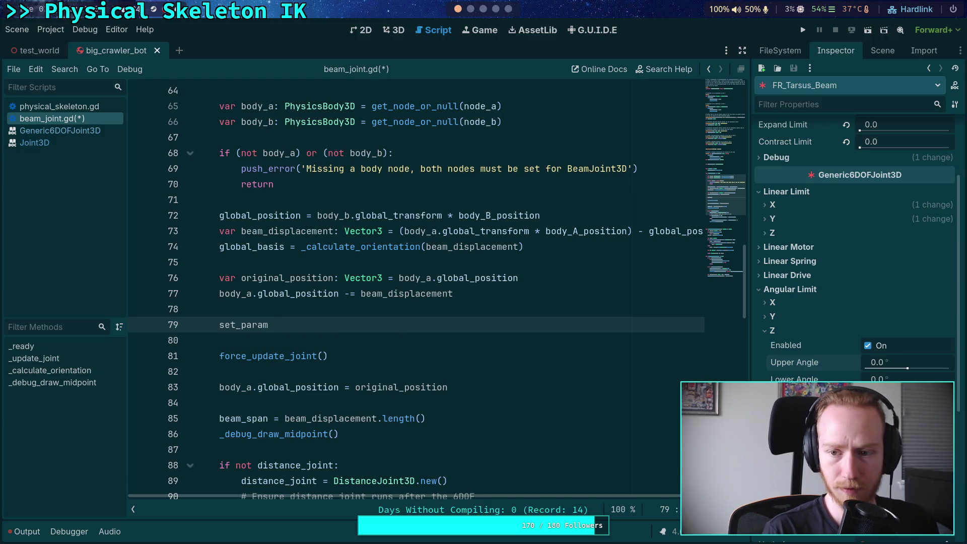
{"action": "type", "text": "("}
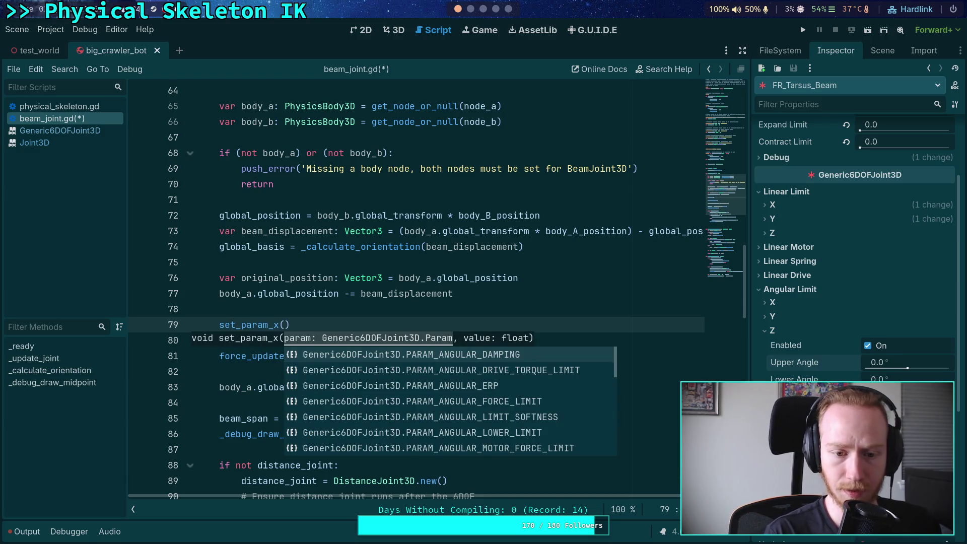
{"action": "type", "text": "LE"}
{"action": "key", "text": "BackSpace"}
{"action": "type", "text": "IN"}
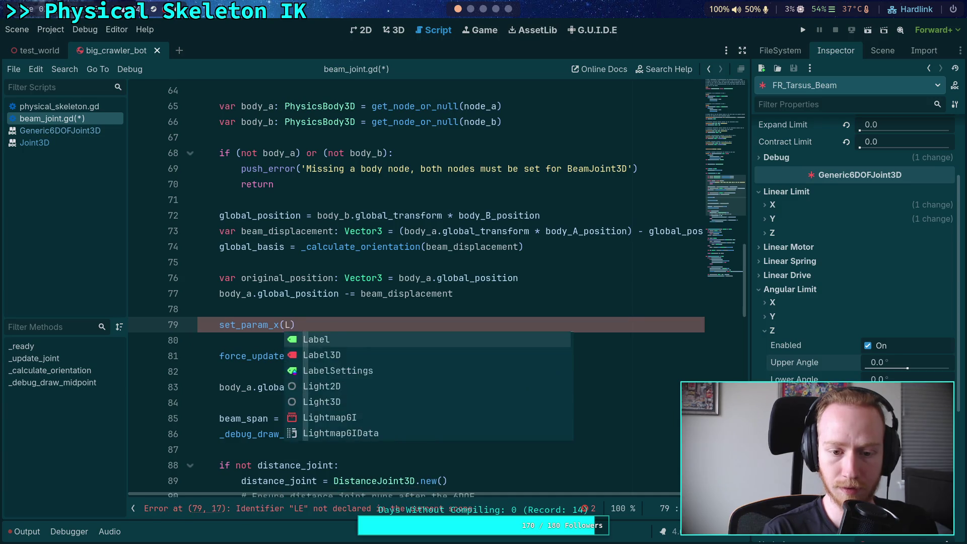
{"action": "type", "text": "EAR_L"}
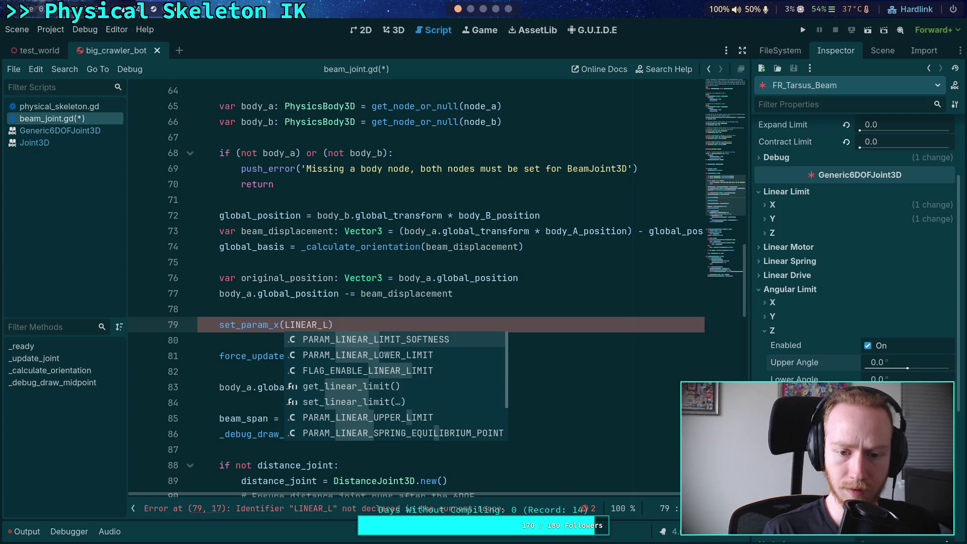
{"action": "key", "text": "Down"}
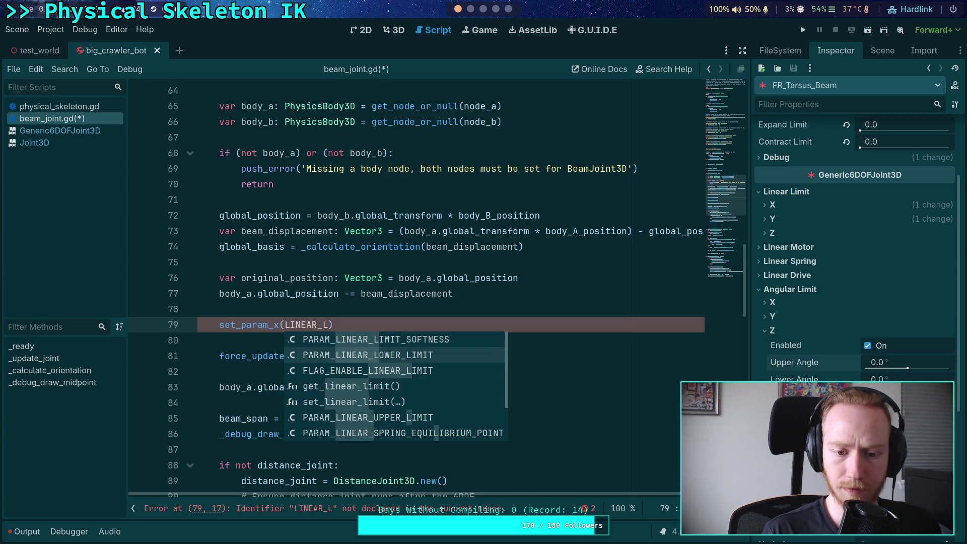
{"action": "key", "text": "Down"}
{"action": "key", "text": "Return"}
{"action": "left_click_drag", "start_coordinate": [242, 324], "coordinate": [270, 324]}
{"action": "type", "text": "flaf"}
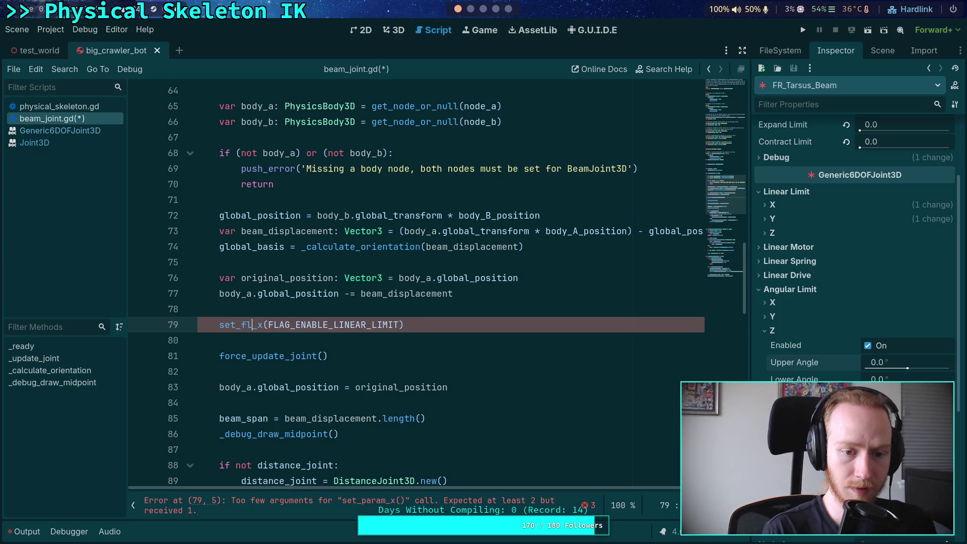
{"action": "key", "text": "BackSpace"}
{"action": "type", "text": "g"}
{"action": "key", "text": "End"}
{"action": "key", "text": "Left"}
{"action": "type", "text": ", false"}
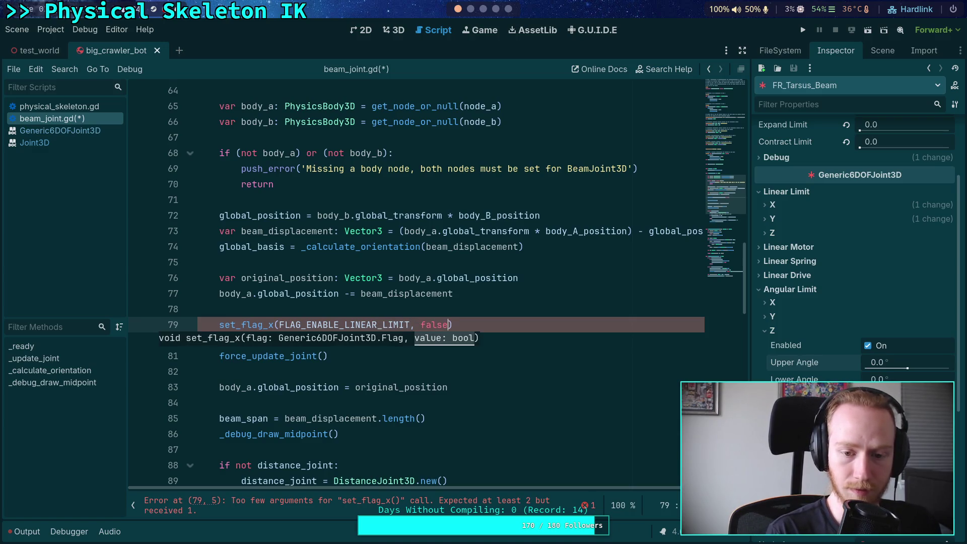
Add set_flag_y(FLAG_ENABLE_LINEAR_LIMIT, false) on the next line and save beam_joint.gd.
{"action": "key", "text": "Return"}
{"action": "type", "text": "set_flag_"}
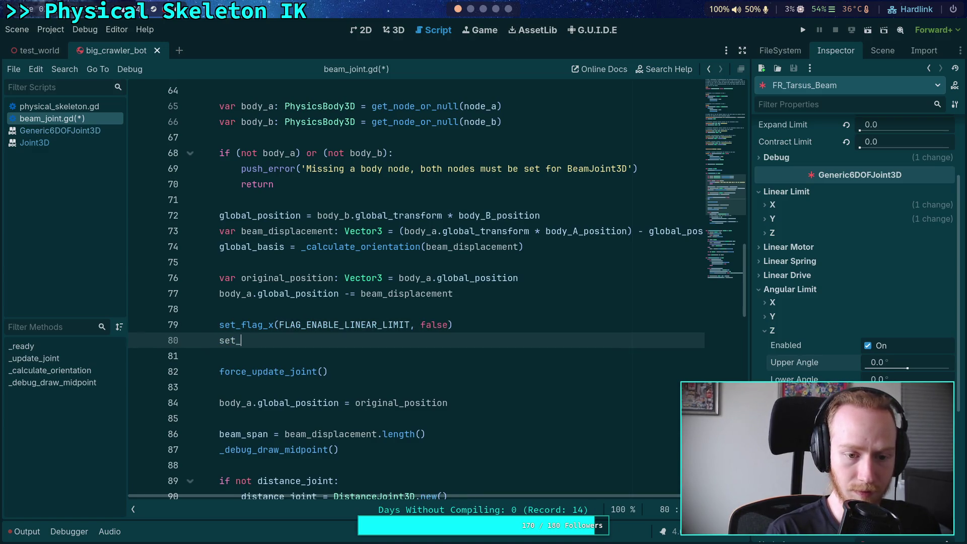
{"action": "type", "text": "y(F"}
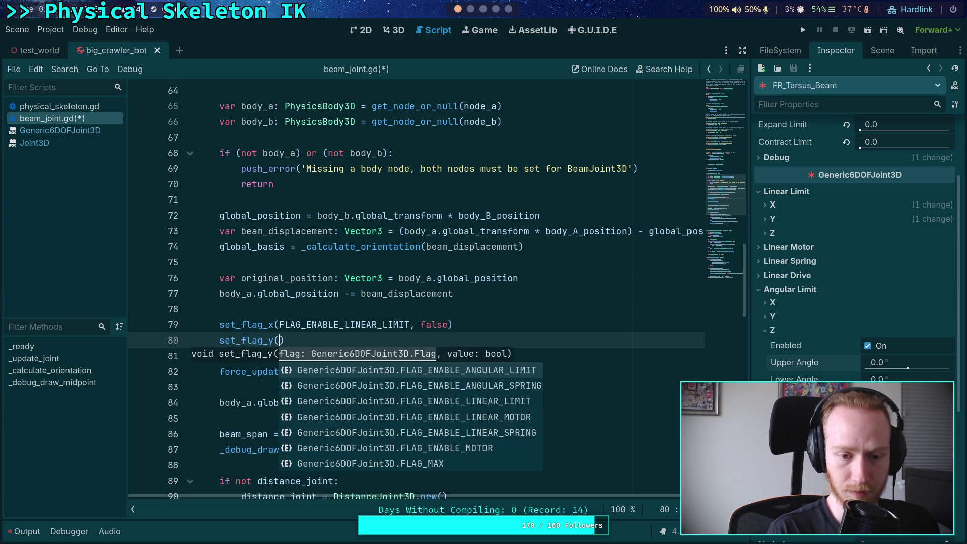
{"action": "key", "text": "BackSpace"}
{"action": "type", "text": "FLA"}
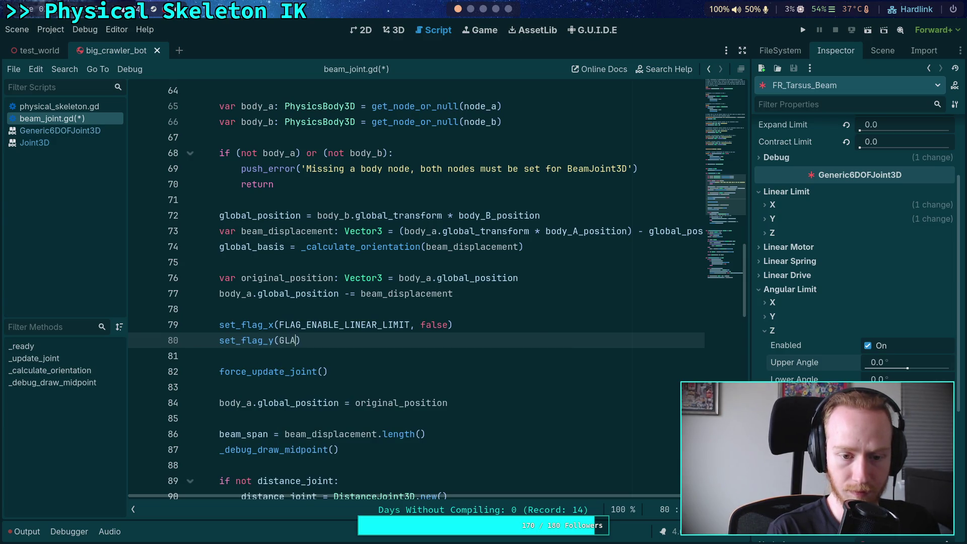
{"action": "type", "text": "G_EN"}
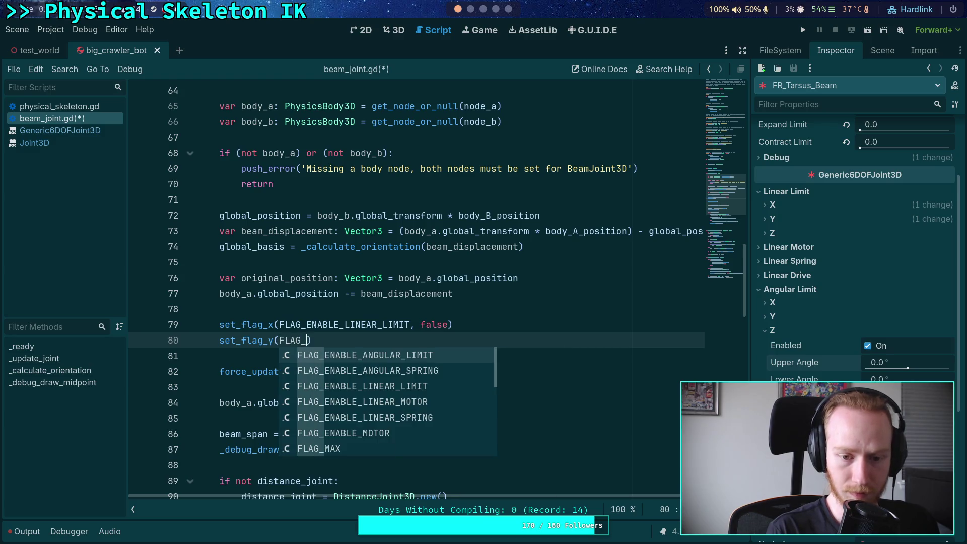
{"action": "key", "text": "Down"}
{"action": "key", "text": "Down"}
{"action": "key", "text": "Return"}
{"action": "type", "text": ", false"}
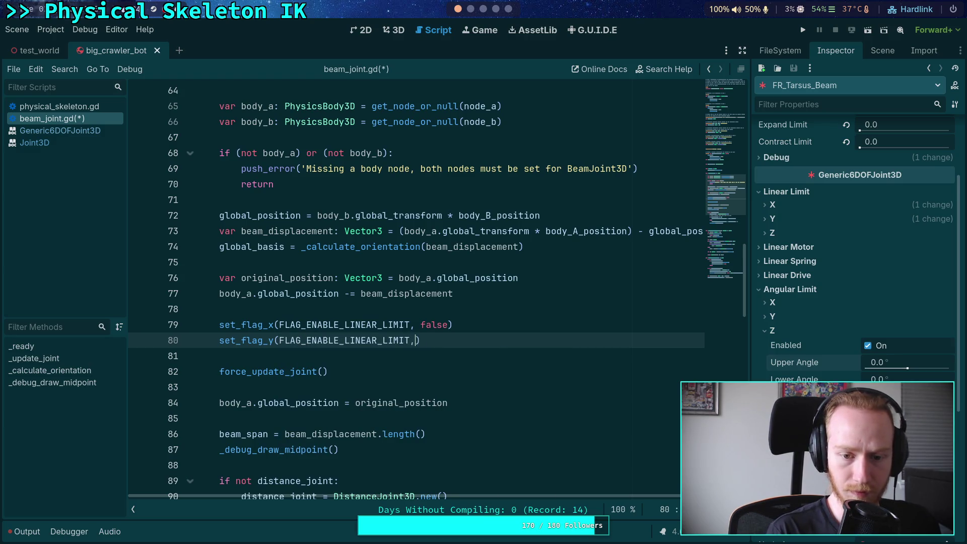
{"action": "key", "text": "ctrl+s"}
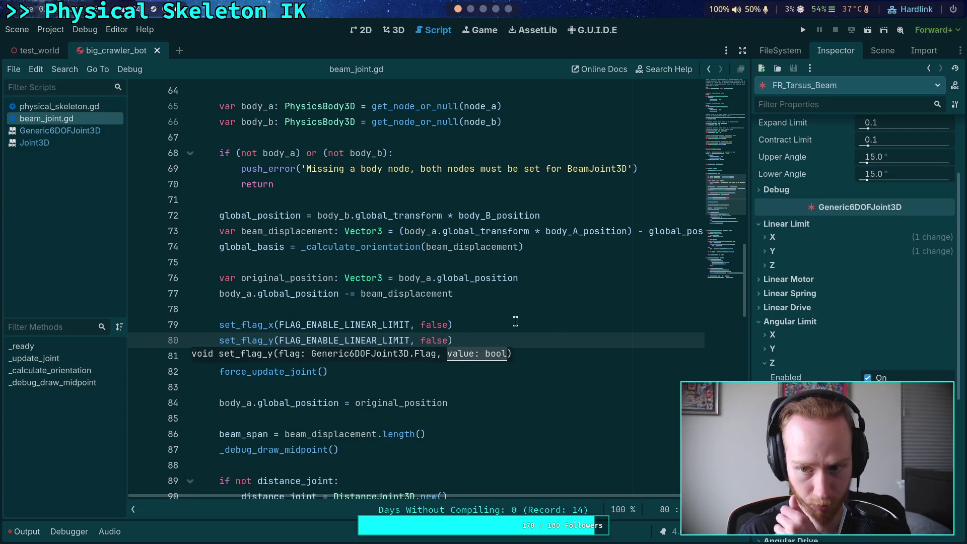
Check the Angular Limit X and Y settings, then add one blank line after set_flag_y.
{"action": "left_click", "coordinate": [573, 327]}
{"action": "scroll", "coordinate": [573, 327], "scroll_direction": "down", "scroll_amount": 1}
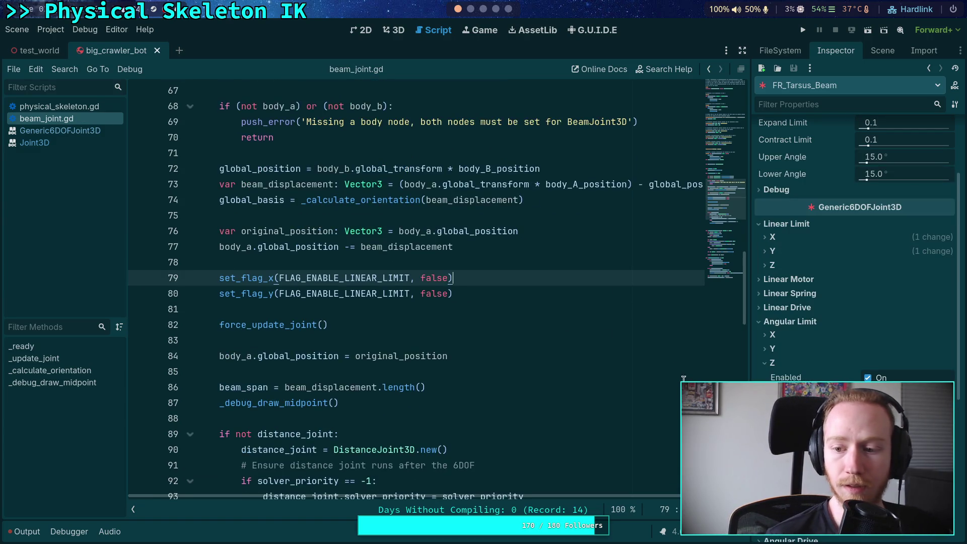
{"action": "left_click", "coordinate": [784, 352]}
{"action": "left_click", "coordinate": [783, 336]}
{"action": "scroll", "coordinate": [783, 340], "scroll_direction": "down", "scroll_amount": 3}
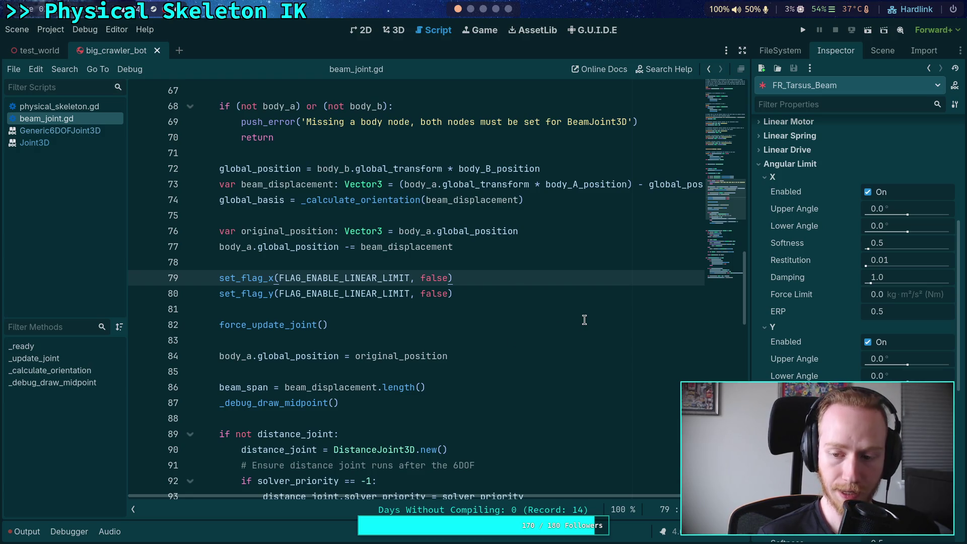
{"action": "left_click", "coordinate": [776, 178]}
{"action": "left_click", "coordinate": [774, 190]}
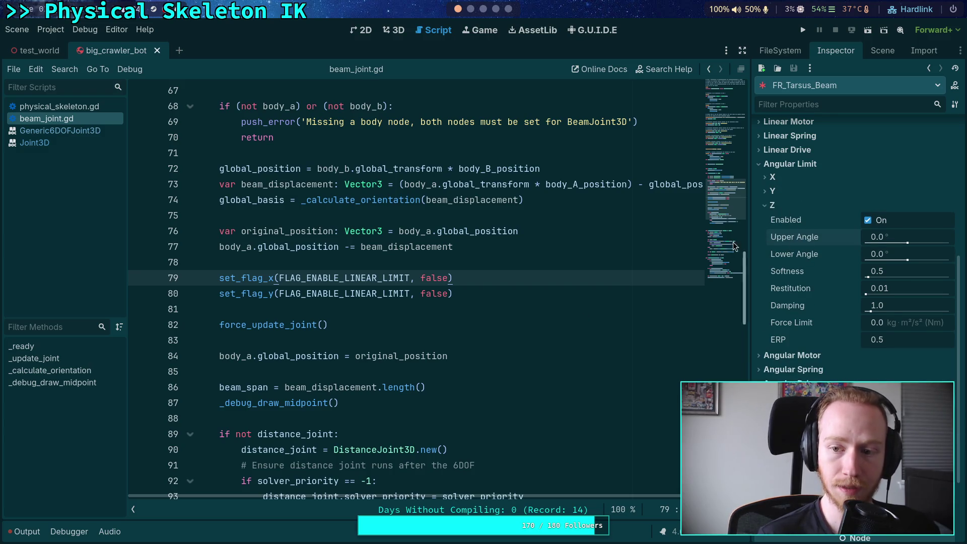
{"action": "left_click", "coordinate": [511, 292]}
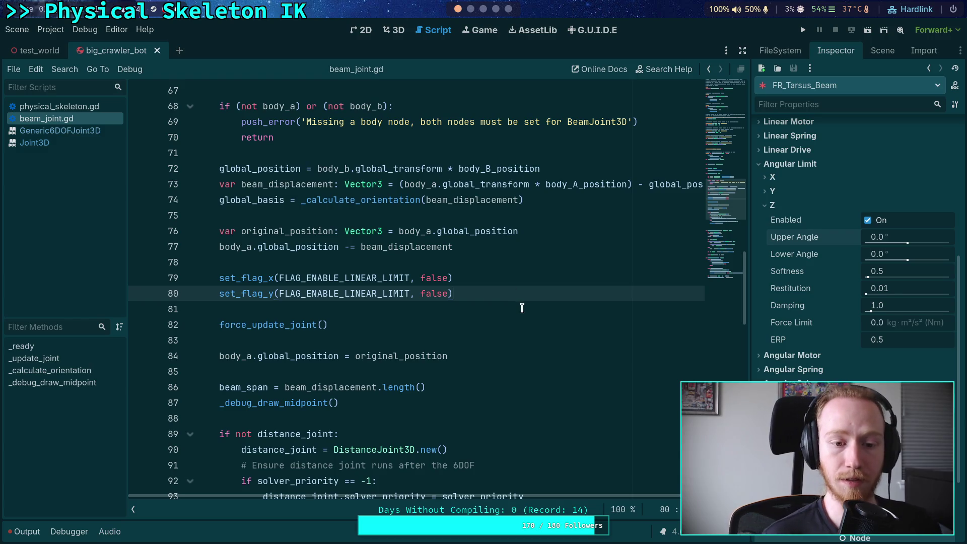
{"action": "key", "text": "Return"}
{"action": "key", "text": "Return"}
{"action": "key", "text": "BackSpace"}
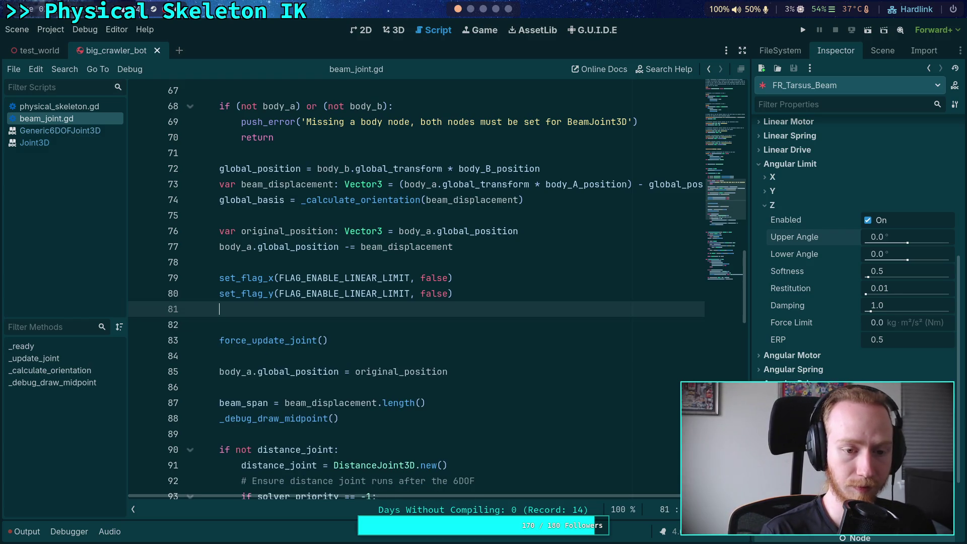
Begin set_param_z(PARAM_ANGULAR_LOWER_LIMIT, ) with its value left empty.
{"action": "type", "text": "set_"}
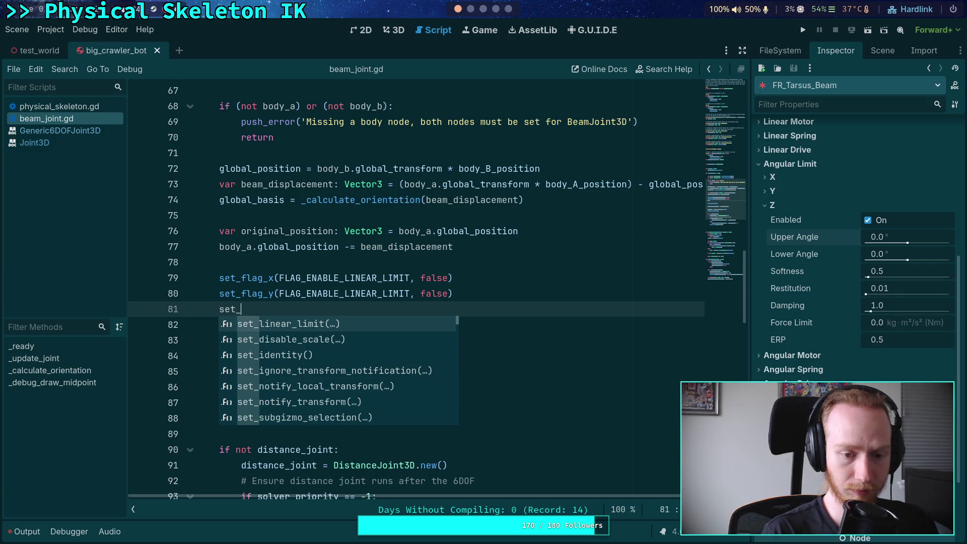
{"action": "type", "text": "param_"}
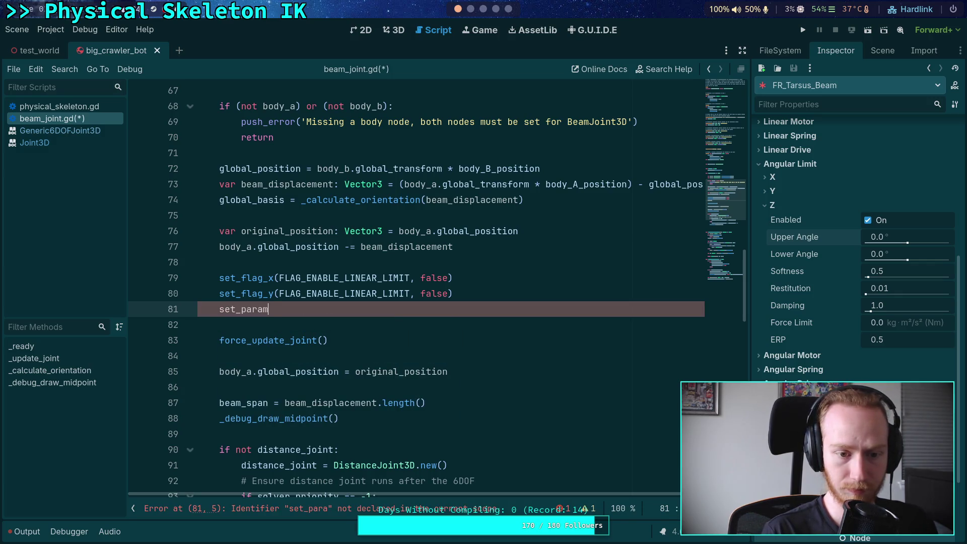
{"action": "type", "text": "z(ANG"}
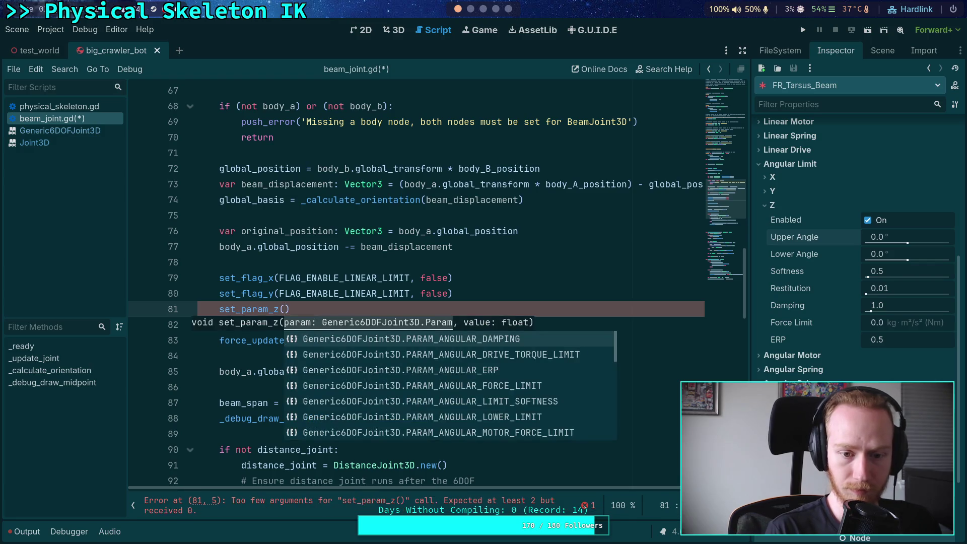
{"action": "key", "text": "Down"}
{"action": "key", "text": "Down"}
{"action": "key", "text": "Down"}
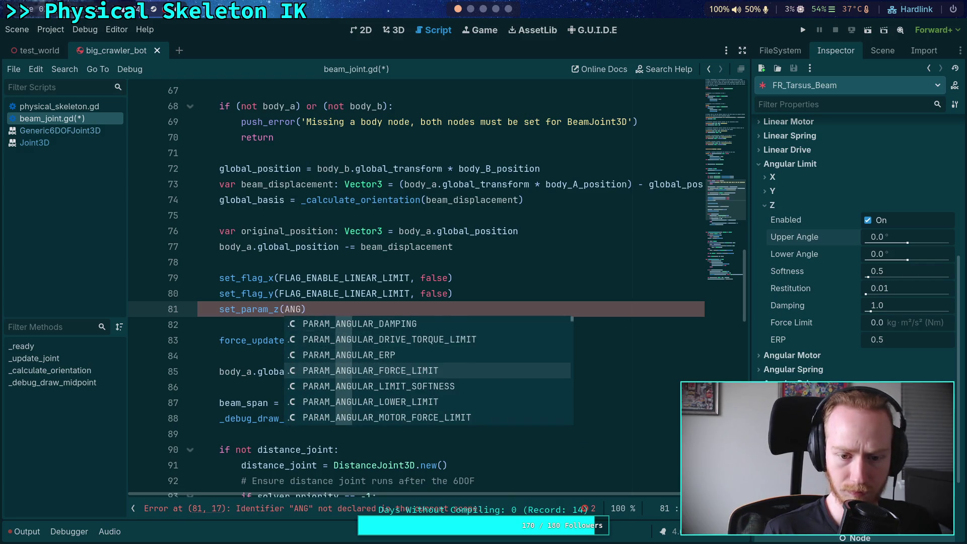
{"action": "key", "text": "Down"}
{"action": "key", "text": "Down"}
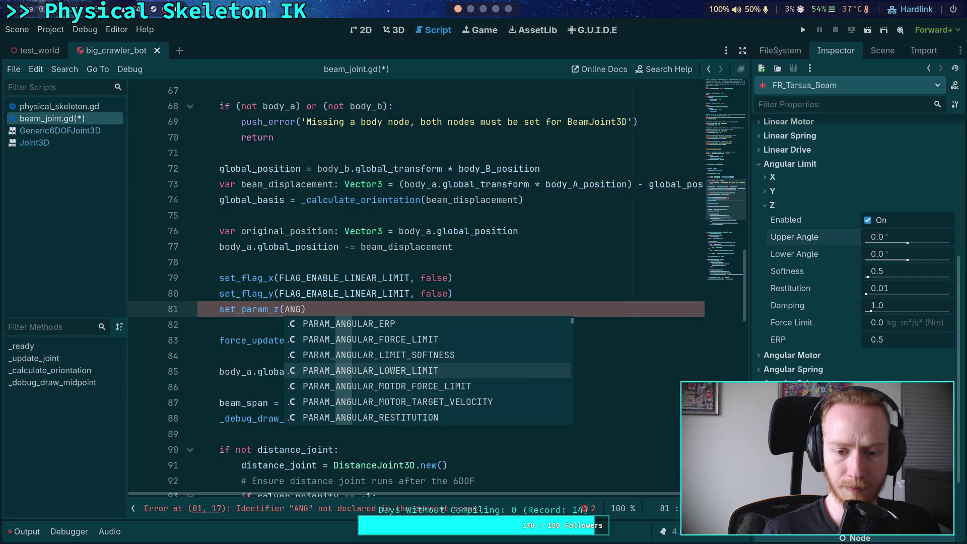
{"action": "key", "text": "Return"}
{"action": "type", "text": ","}
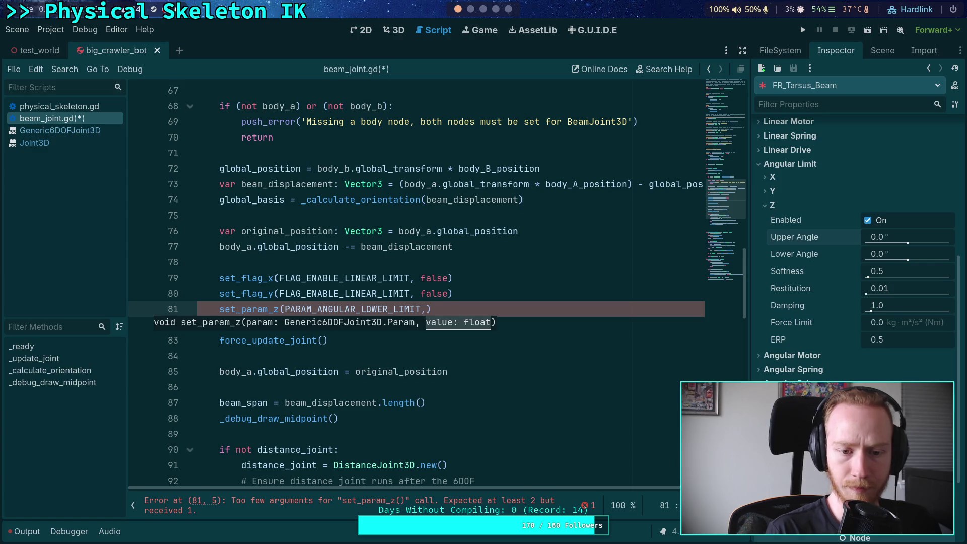
Open blank lines above set_param_z and start a set_flag_x angular call.
{"action": "scroll", "coordinate": [476, 263], "scroll_direction": "up", "scroll_amount": 7}
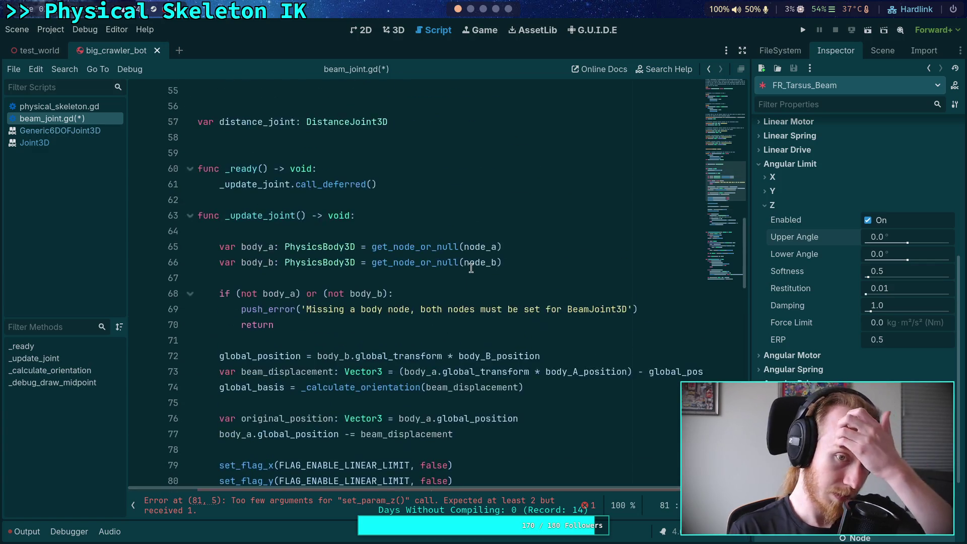
{"action": "scroll", "coordinate": [476, 263], "scroll_direction": "up", "scroll_amount": 4}
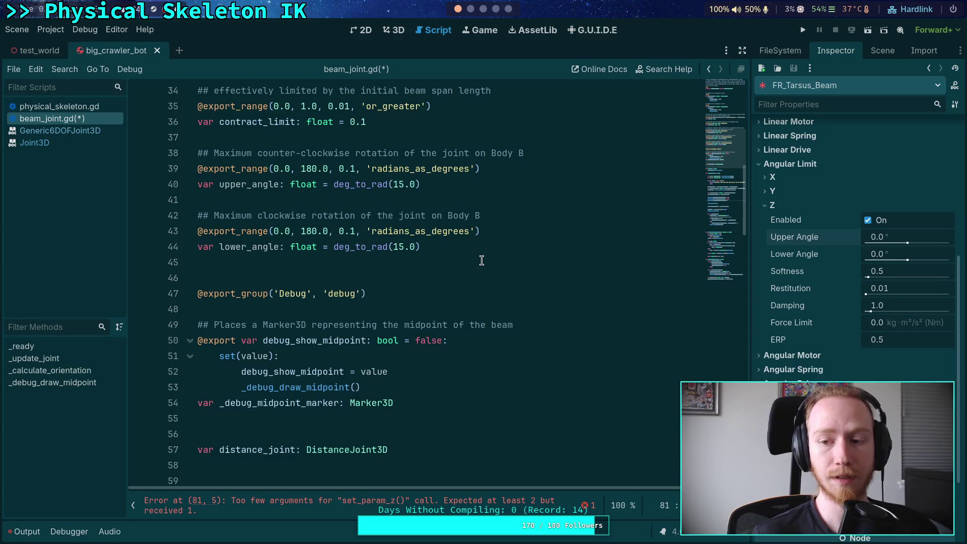
{"action": "scroll", "coordinate": [504, 282], "scroll_direction": "down", "scroll_amount": 11}
{"action": "left_click", "coordinate": [521, 296]}
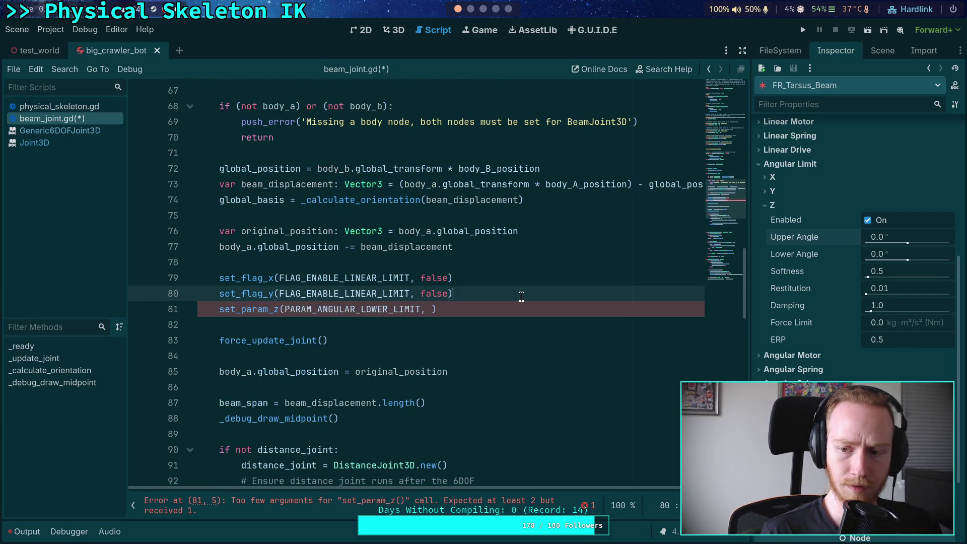
{"action": "key", "text": "Return"}
{"action": "key", "text": "Return"}
{"action": "key", "text": "Up"}
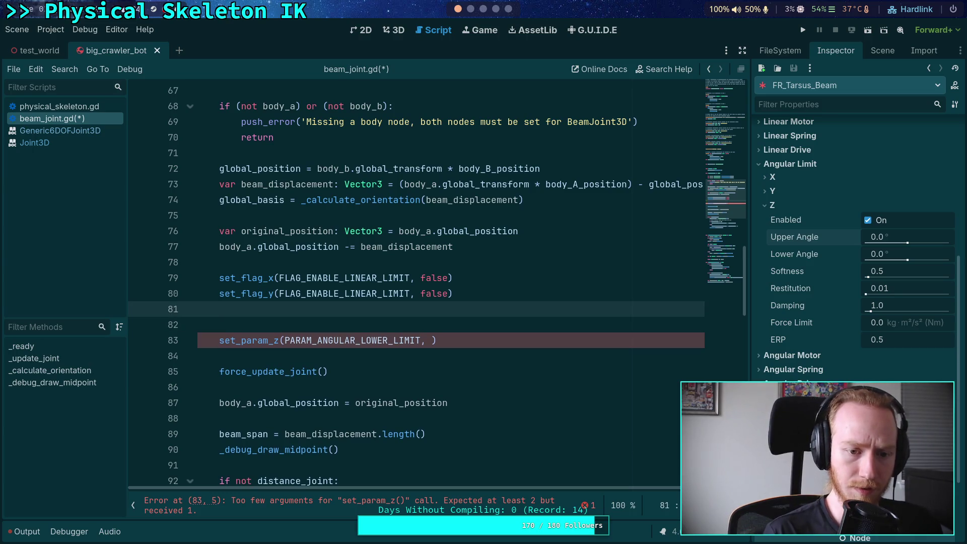
{"action": "type", "text": "lag_x"}
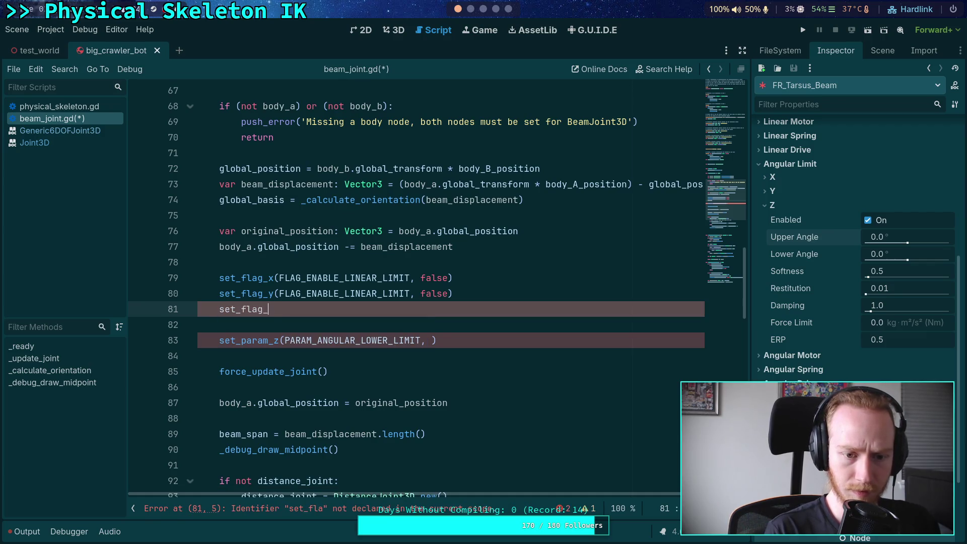
{"action": "type", "text": "("}
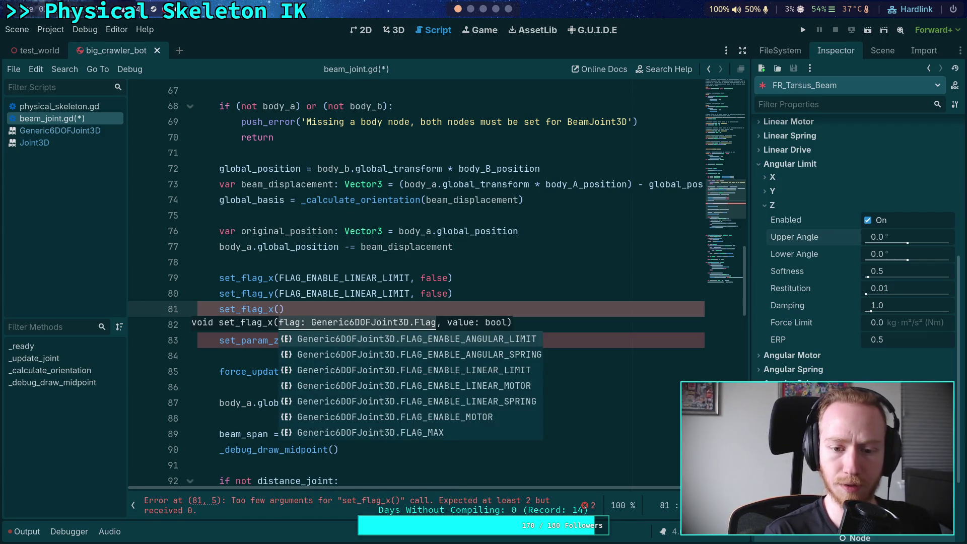
{"action": "type", "text": "ANG"}
Complete set_flag_x(FLAG_ENABLE_ANGULAR_LIMIT, true) and duplicate the line twice.
{"action": "key", "text": "Down"}
{"action": "key", "text": "Down"}
{"action": "key", "text": "Down"}
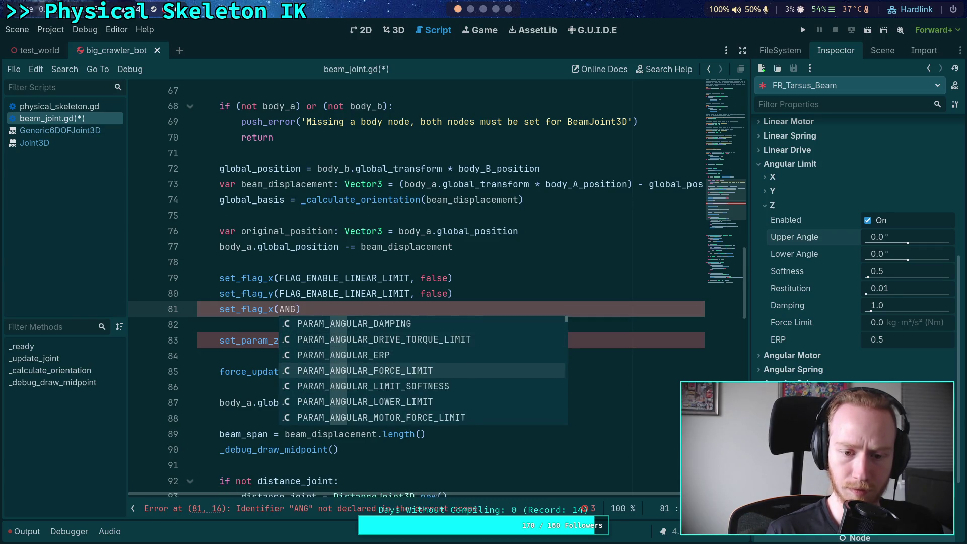
{"action": "key", "text": "Down"}
{"action": "key", "text": "Down"}
{"action": "key", "text": "Down"}
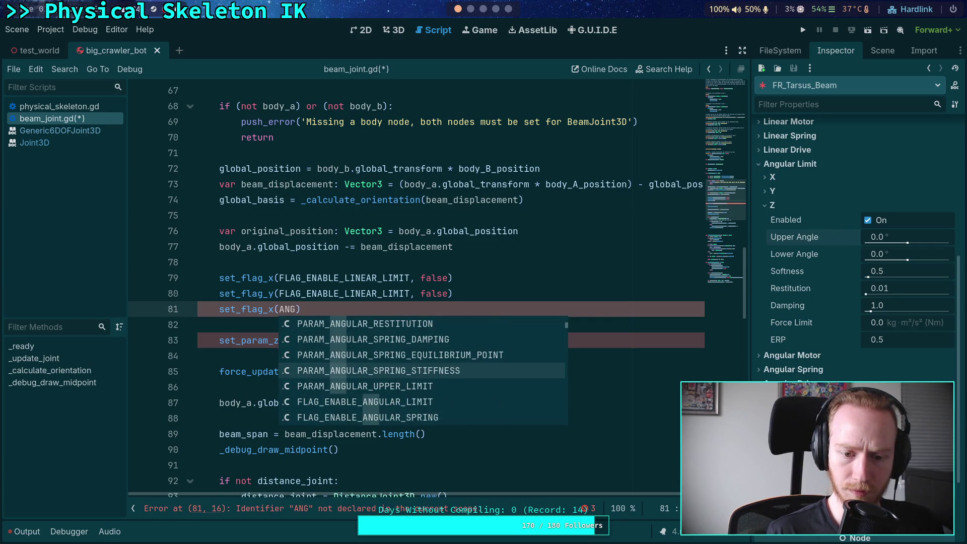
{"action": "key", "text": "Down"}
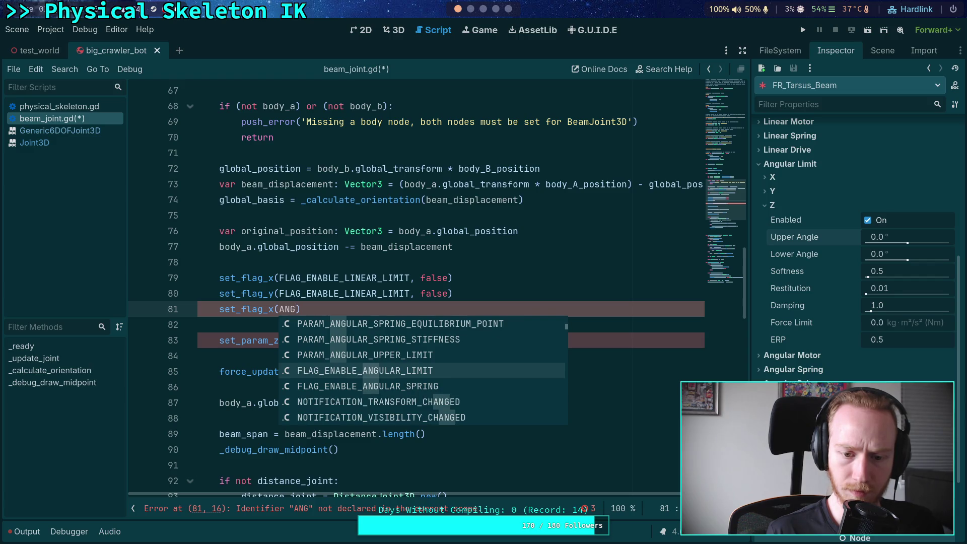
{"action": "key", "text": "Return"}
{"action": "type", "text": ", true"}
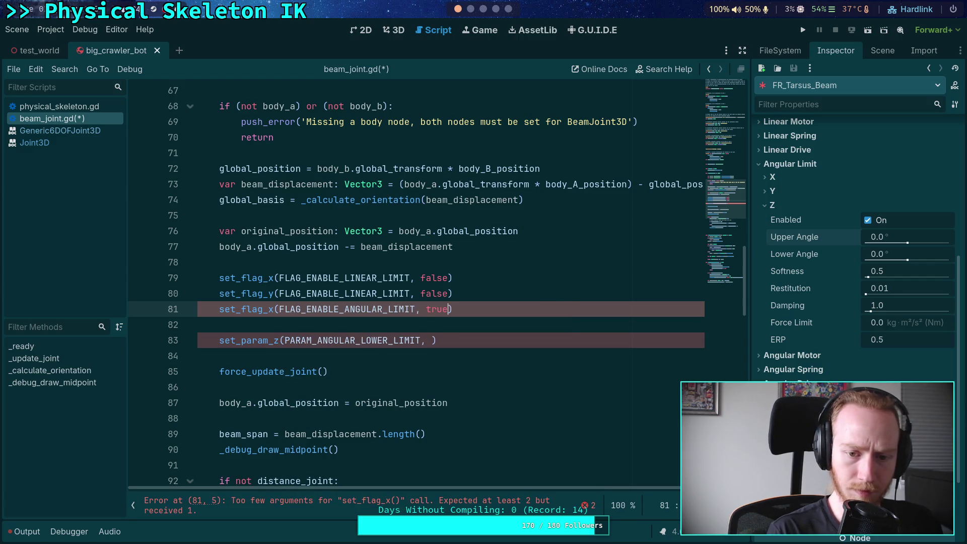
{"action": "key", "text": "ctrl+shift+d"}
{"action": "key", "text": "ctrl+shift+d"}
{"action": "key", "text": "ctrl+shift+d"}
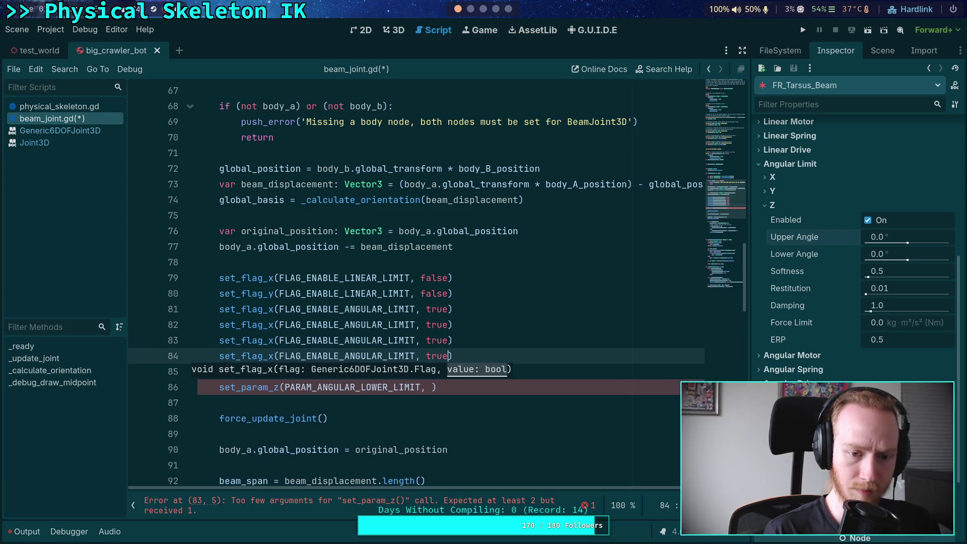
{"action": "key", "text": "shift+Up"}
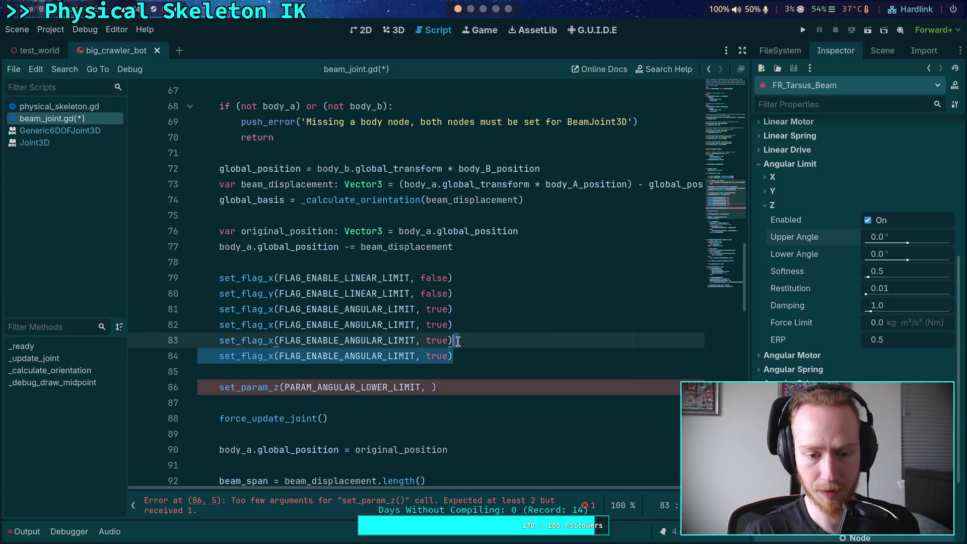
{"action": "key", "text": "Delete"}
Change the duplicated lines to set_flag_y and set_flag_z.
{"action": "left_click", "coordinate": [273, 324]}
{"action": "key", "text": "BackSpace"}
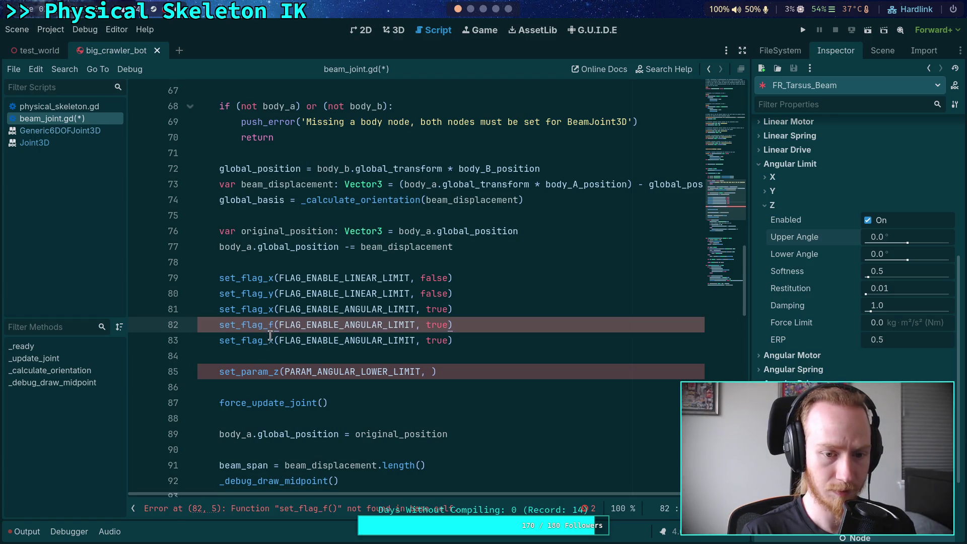
{"action": "type", "text": "y"}
{"action": "left_click", "coordinate": [271, 341]}
{"action": "key", "text": "BackSpace"}
{"action": "type", "text": "z"}
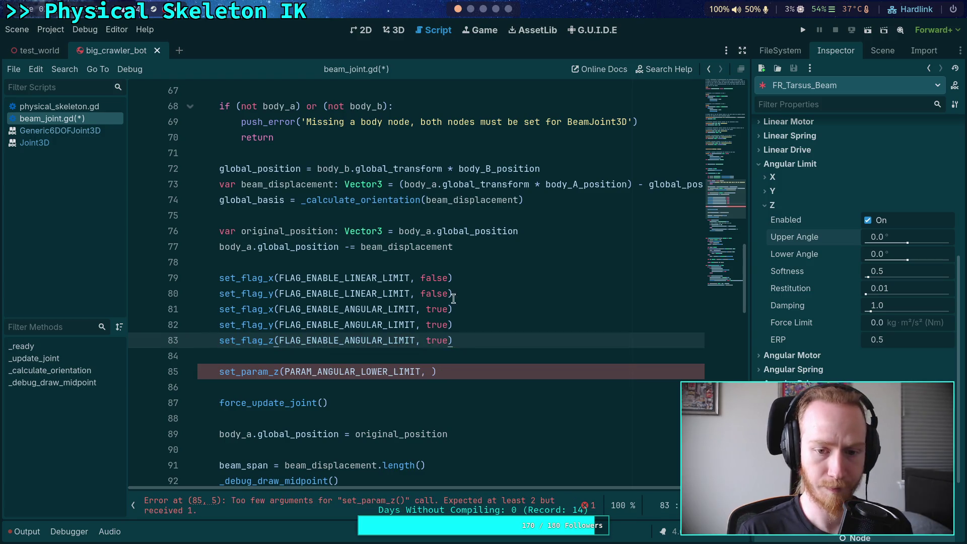
Separate the angular flag group from the linear-limit flags with a blank line.
{"action": "left_click", "coordinate": [473, 297]}
{"action": "key", "text": "Return"}
{"action": "left_click", "coordinate": [484, 338]}
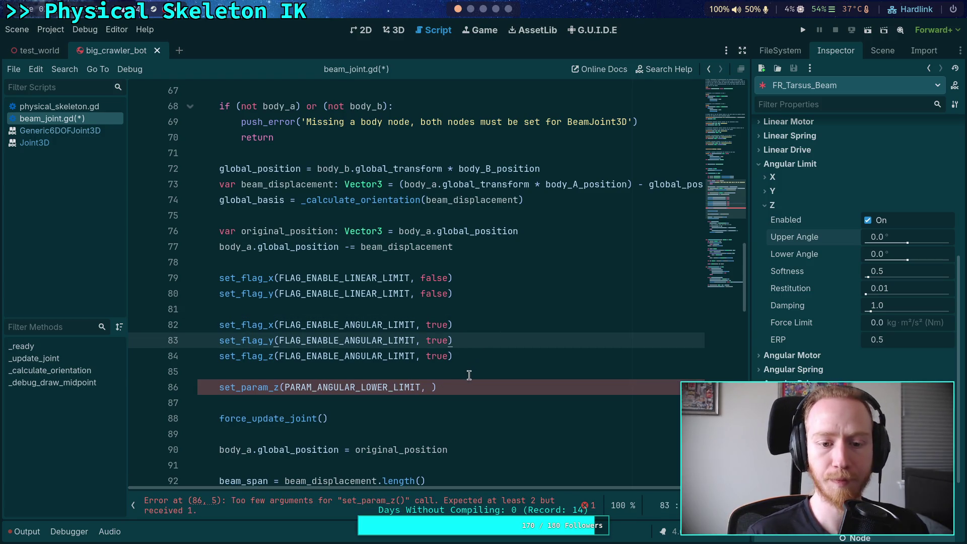
{"action": "left_click", "coordinate": [468, 375]}
{"action": "scroll", "coordinate": [503, 377], "scroll_direction": "down", "scroll_amount": 2}
{"action": "left_click", "coordinate": [359, 175]}
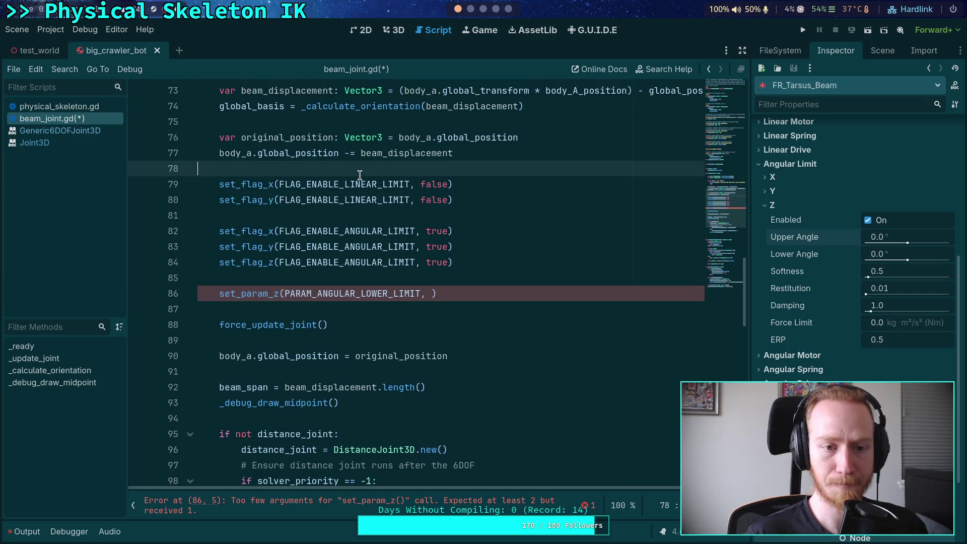
Add a two-line comment: allow free movement on the joint XY plane; the distance constraint will handle this.
{"action": "key", "text": "Return"}
{"action": "type", "text": "low free movement on "}
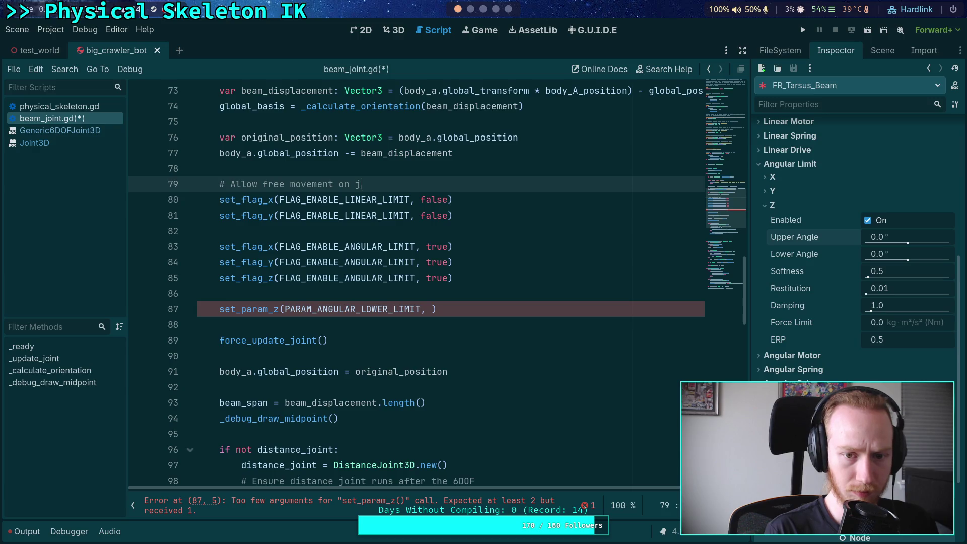
{"action": "type", "text": "joint XY "}
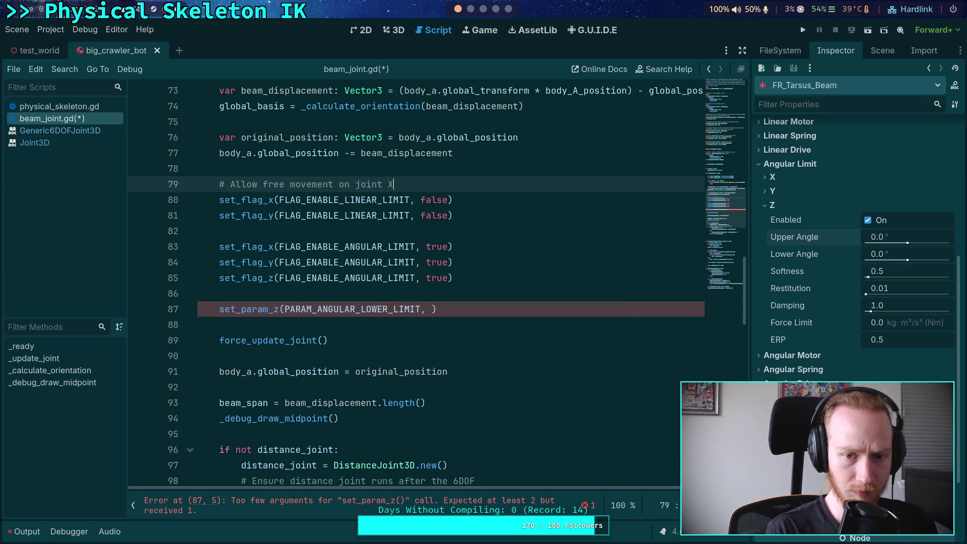
{"action": "type", "text": "plane"}
{"action": "left_click", "coordinate": [358, 233]}
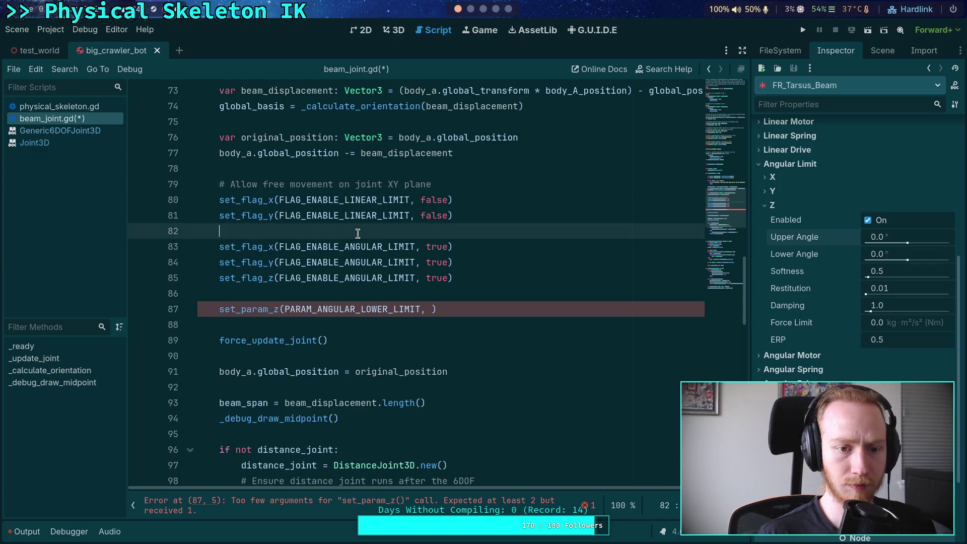
{"action": "left_click", "coordinate": [473, 184]}
{"action": "type", "text": ", distance constraint will limit"}
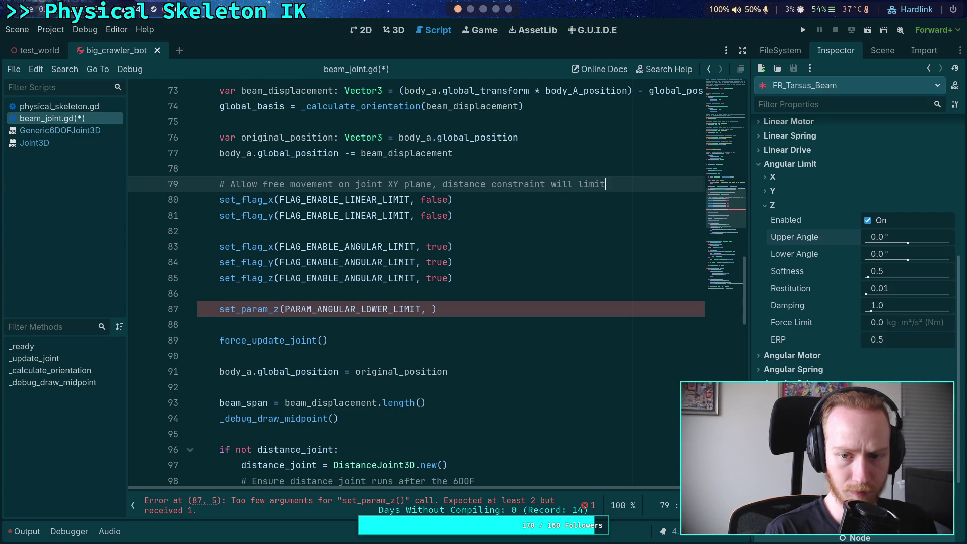
{"action": "key", "text": "BackSpace"}
{"action": "key", "text": "BackSpace"}
{"action": "key", "text": "BackSpace"}
{"action": "key", "text": "Return"}
{"action": "type", "text": "# handle this"}
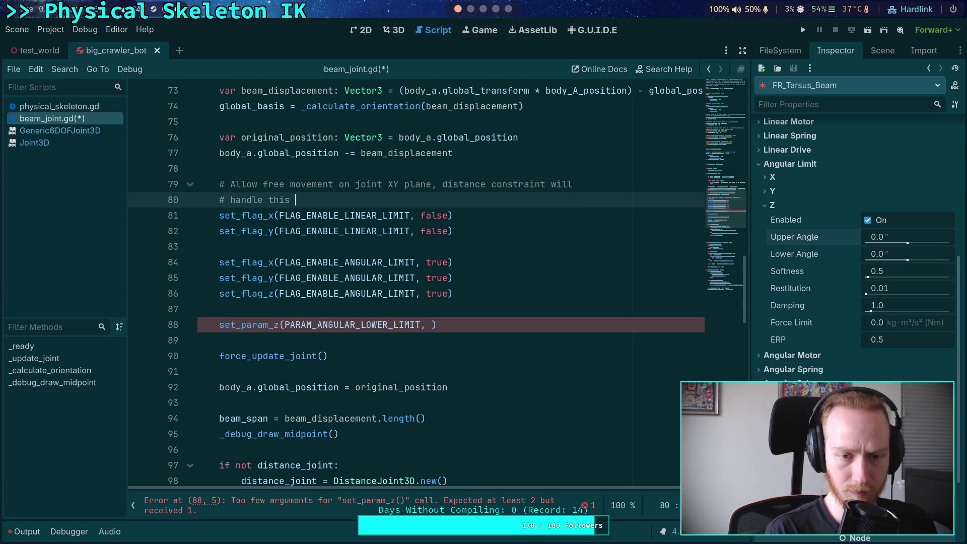
{"action": "type", "text": "tion"}
Duplicate the Y linear-limit flag line and change the copy to set_flag_z.
{"action": "left_click", "coordinate": [531, 227]}
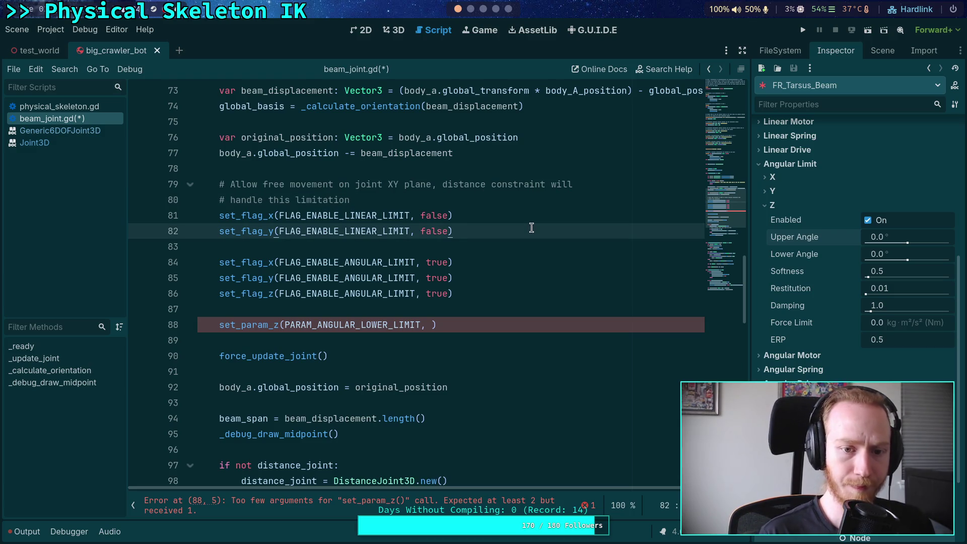
{"action": "key", "text": "ctrl+shift+d"}
{"action": "left_click", "coordinate": [468, 232]}
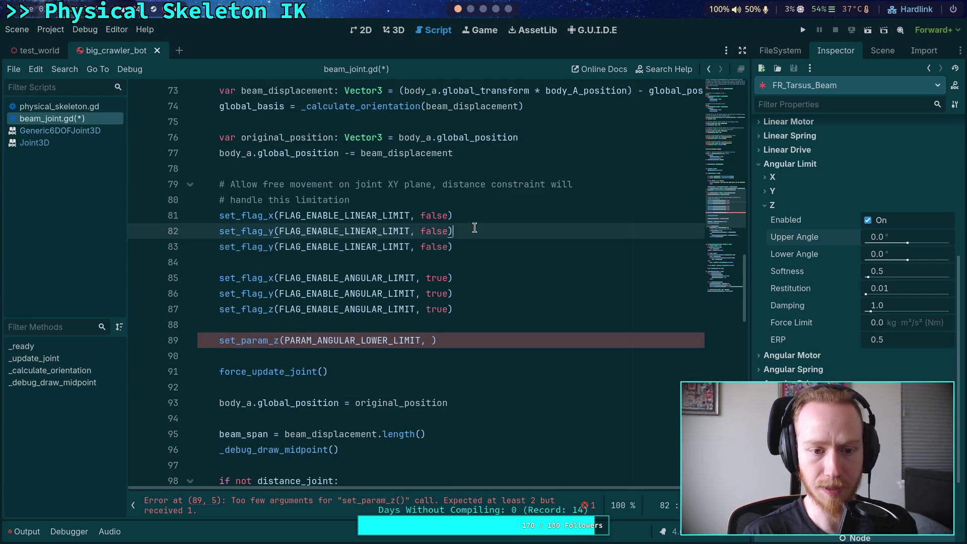
{"action": "key", "text": "Return"}
{"action": "left_click", "coordinate": [268, 264]}
{"action": "key", "text": "Delete"}
{"action": "type", "text": "z"}
Add a '# Restrict joint Z translations' comment above the Z flag line.
{"action": "left_click", "coordinate": [296, 248]}
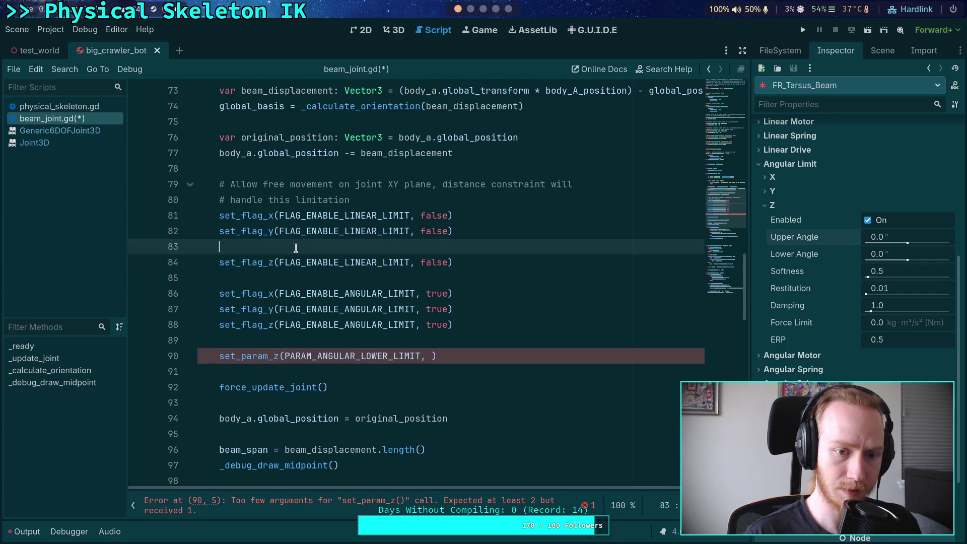
{"action": "key", "text": "Return"}
{"action": "type", "text": "# Restrict"}
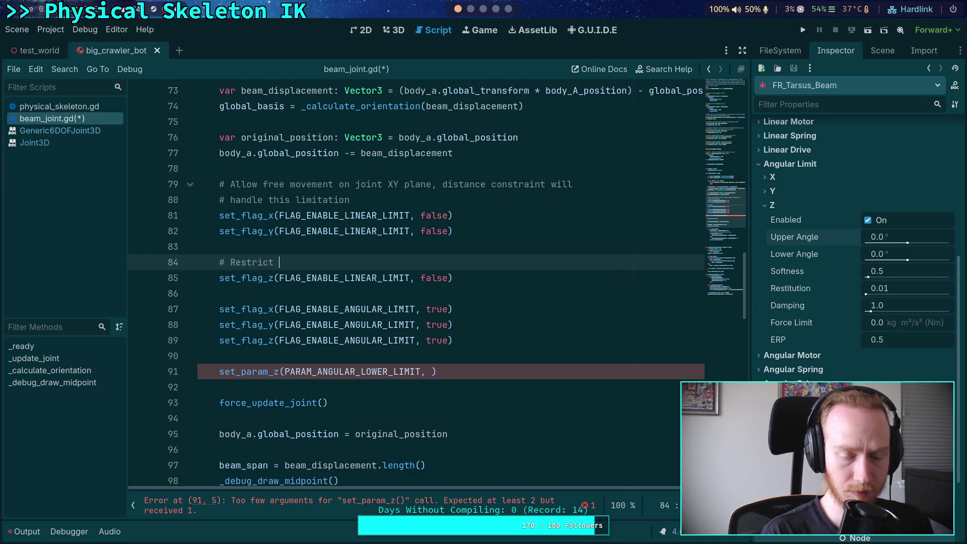
{"action": "type", "text": " joint on"}
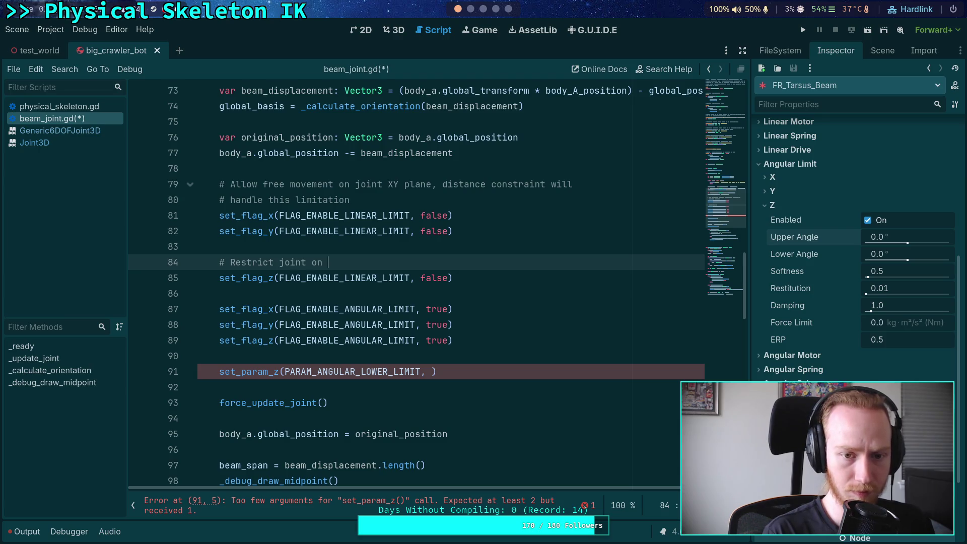
{"action": "key", "text": "BackSpace"}
{"action": "key", "text": "BackSpace"}
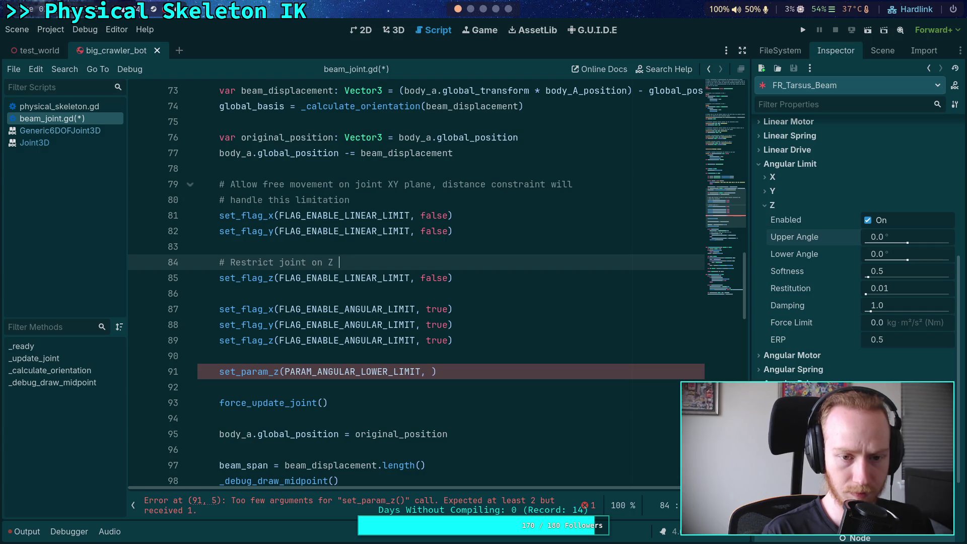
{"action": "type", "text": "translations"}
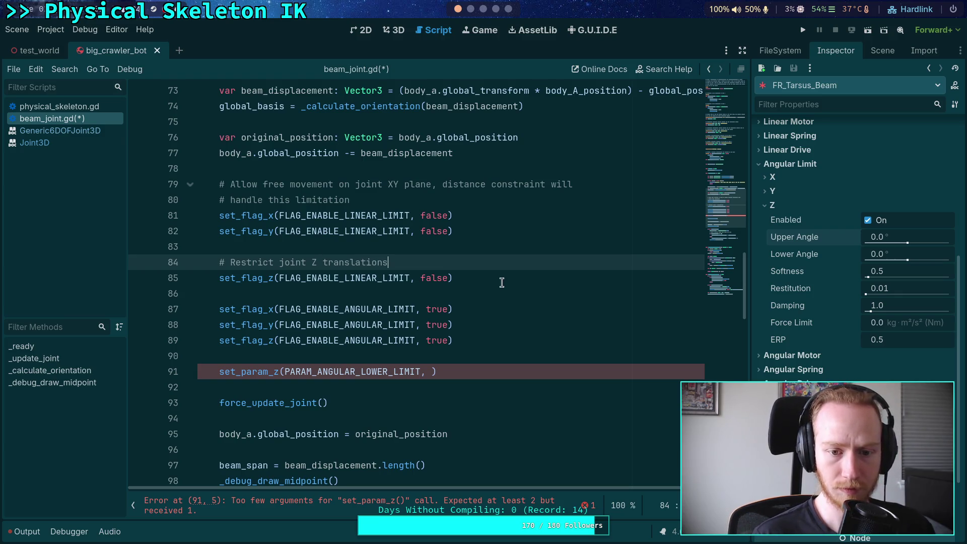
Set the Z linear-limit flag to true and add a set_param_z call for PARAM_LINEAR_LOWER_LIMIT.
{"action": "double_click", "coordinate": [437, 278]}
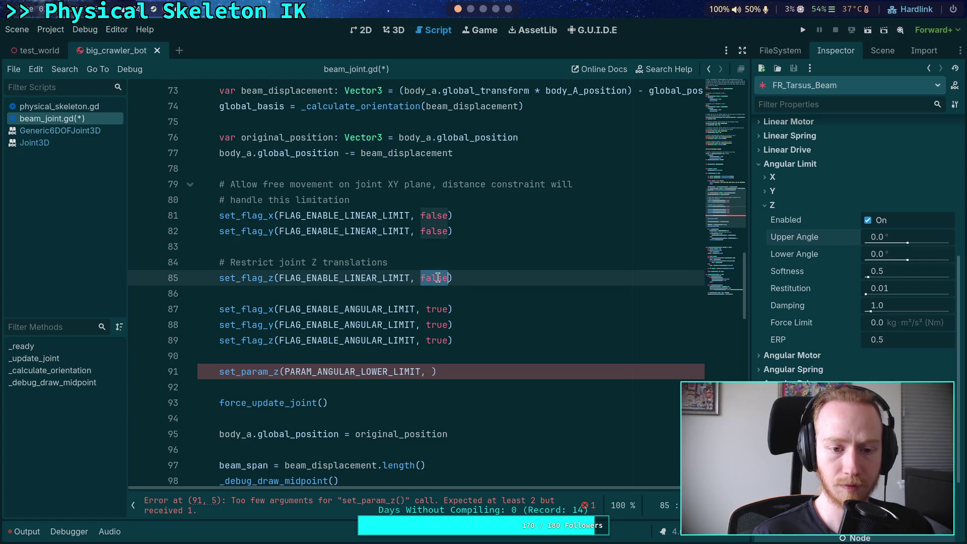
{"action": "type", "text": "true"}
{"action": "left_click", "coordinate": [505, 272]}
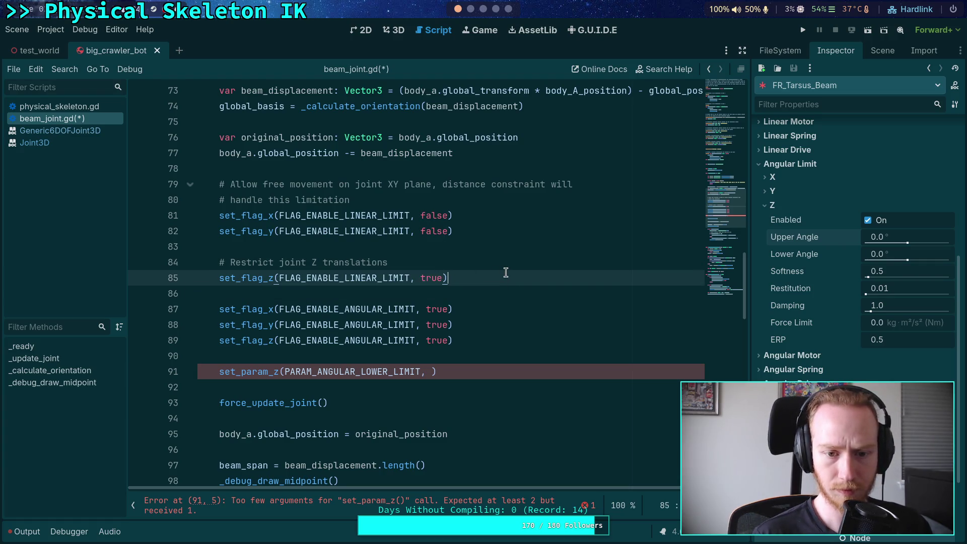
{"action": "key", "text": "ctrl+shift+d"}
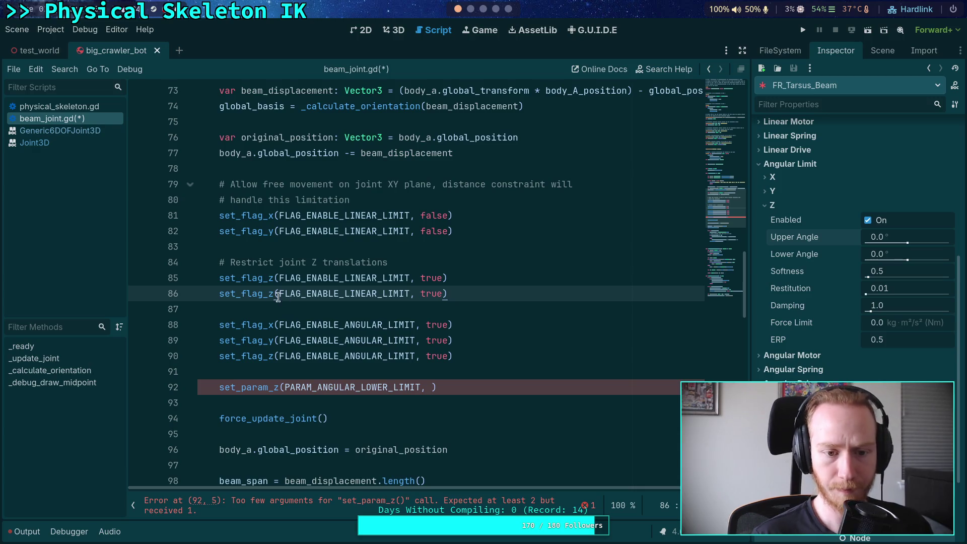
{"action": "left_click_drag", "start_coordinate": [241, 296], "coordinate": [414, 290]}
{"action": "type", "text": "param_z"}
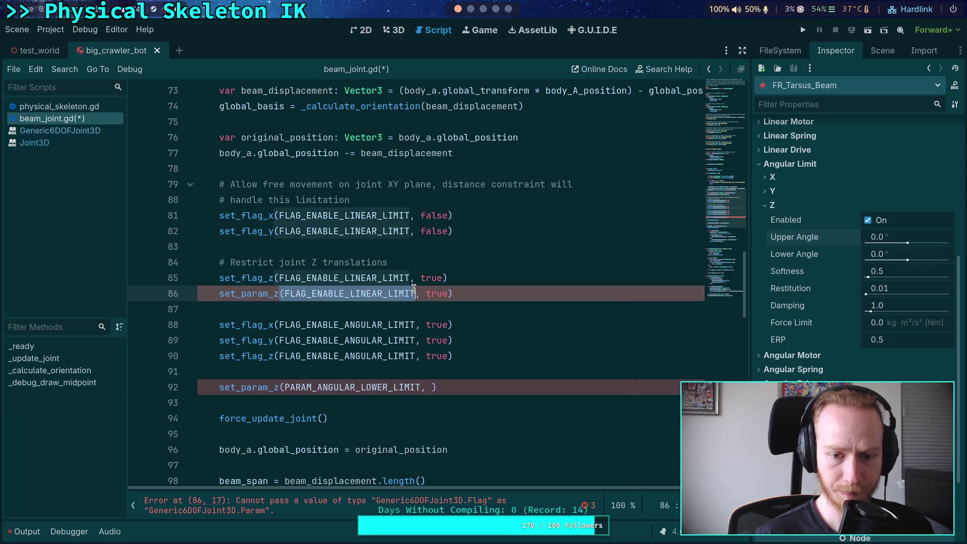
{"action": "type", "text": "("}
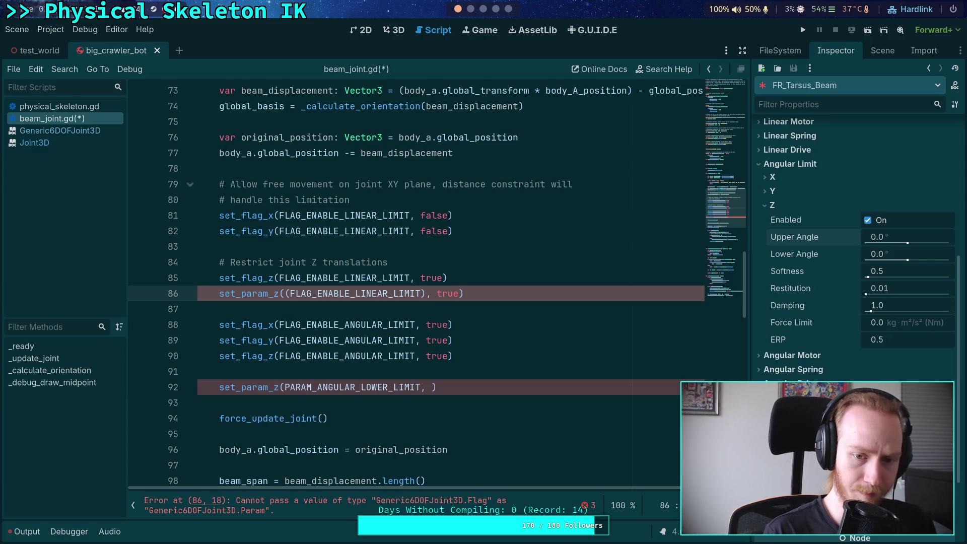
{"action": "left_click_drag", "start_coordinate": [428, 294], "coordinate": [284, 293]}
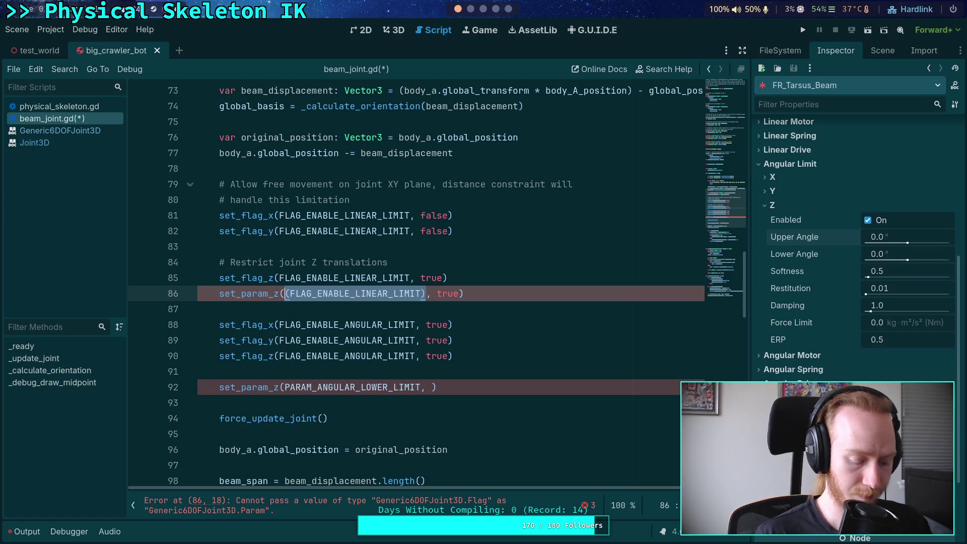
{"action": "type", "text": "PARAM_"}
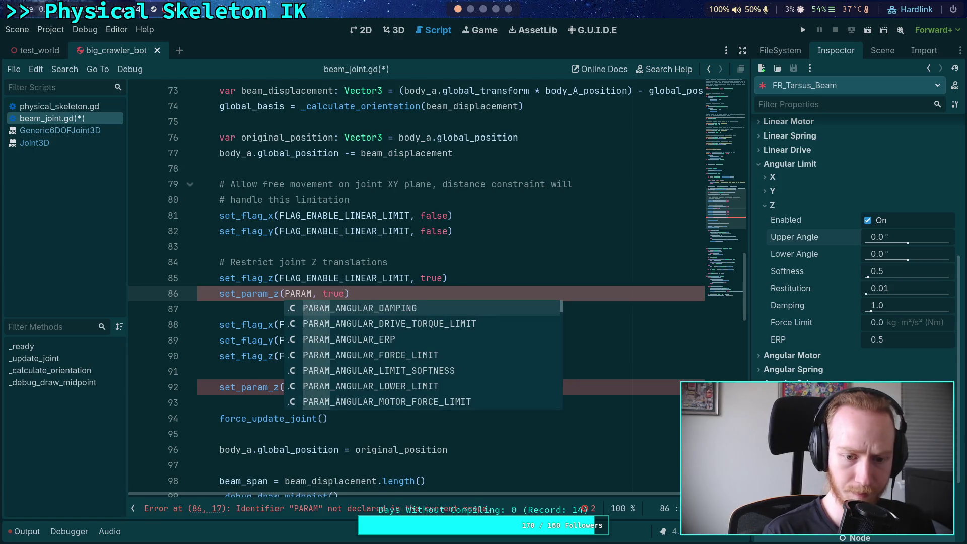
{"action": "type", "text": "LIN"}
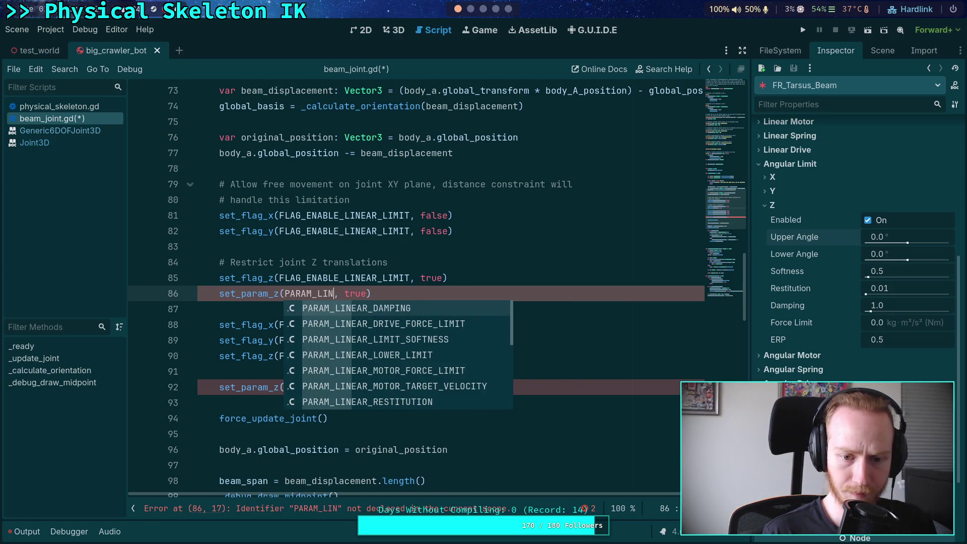
{"action": "key", "text": "Down"}
{"action": "key", "text": "Down"}
{"action": "key", "text": "Down"}
{"action": "key", "text": "Return"}
Give the lower limit 0.0 and add a matching PARAM_LINEAR_UPPER_LIMIT line at 0.0.
{"action": "double_click", "coordinate": [431, 293]}
{"action": "type", "text": "0.0"}
{"action": "key", "text": "ctrl+shift+d"}
{"action": "key", "text": "Left"}
{"action": "key", "text": "Left"}
{"action": "key", "text": "Left"}
{"action": "key", "text": "shift+Right"}
{"action": "key", "text": "shift+Right"}
{"action": "key", "text": "shift+Right"}
{"action": "type", "text": "UP"}
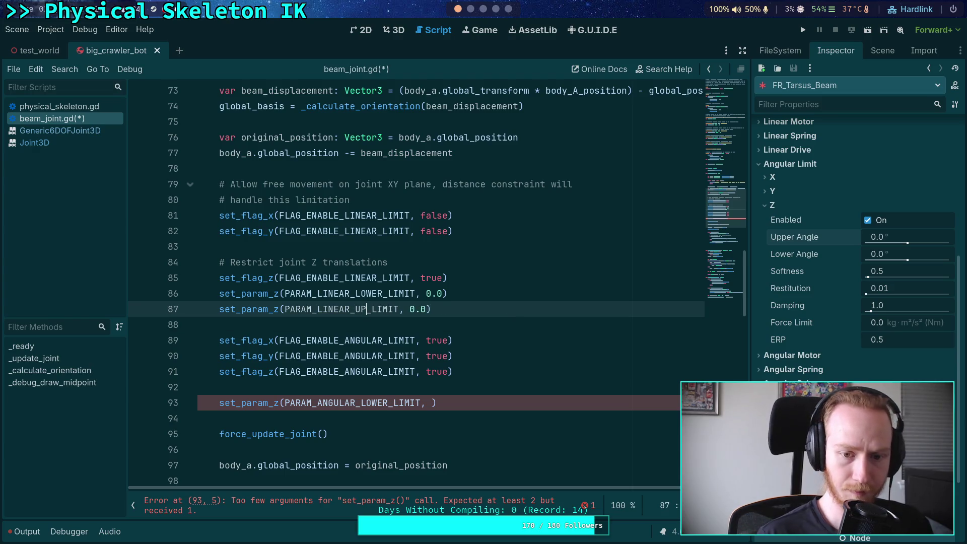
{"action": "type", "text": "P"}
{"action": "key", "text": "Return"}
{"action": "left_click_drag", "start_coordinate": [415, 308], "coordinate": [448, 308]}
{"action": "key", "text": "BackSpace"}
{"action": "left_click", "coordinate": [519, 322]}
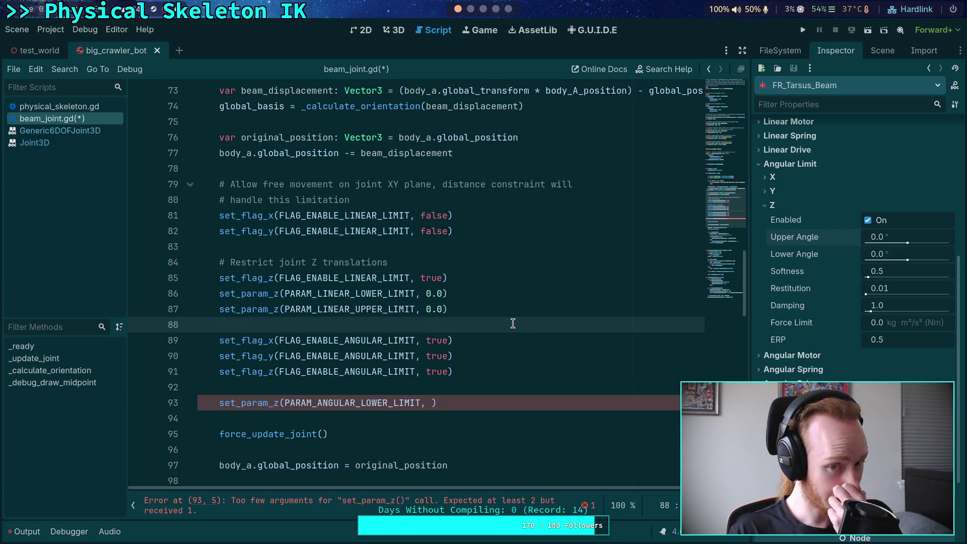
{"action": "key", "text": "Return"}
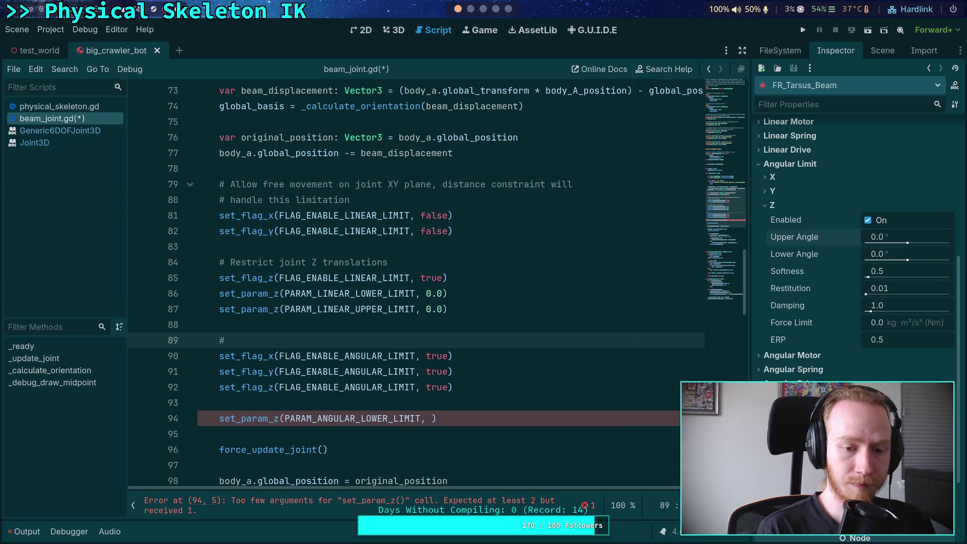
Add '# Restrict all rotations' and '# Open up Z rotation' comments to the rotation block.
{"action": "type", "text": "AL"}
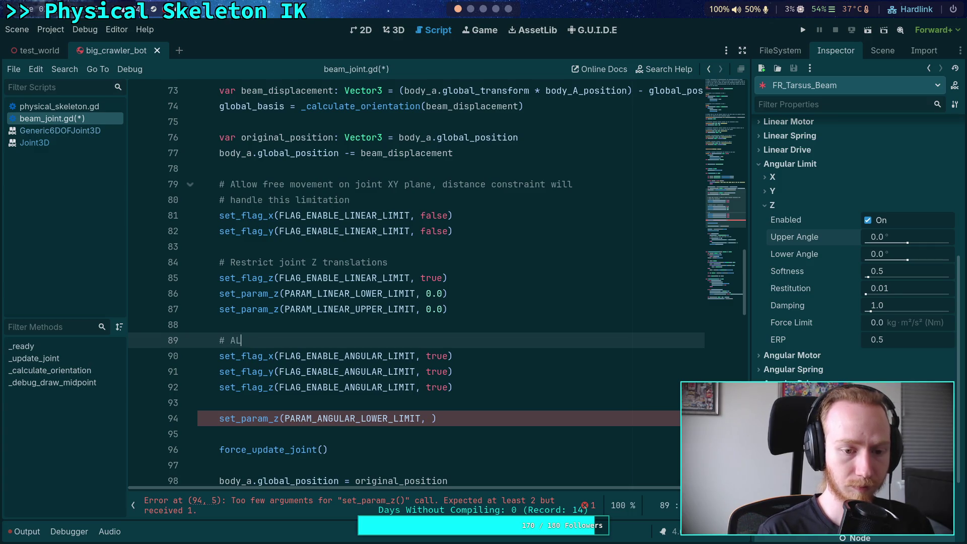
{"action": "type", "text": "Restrict all"}
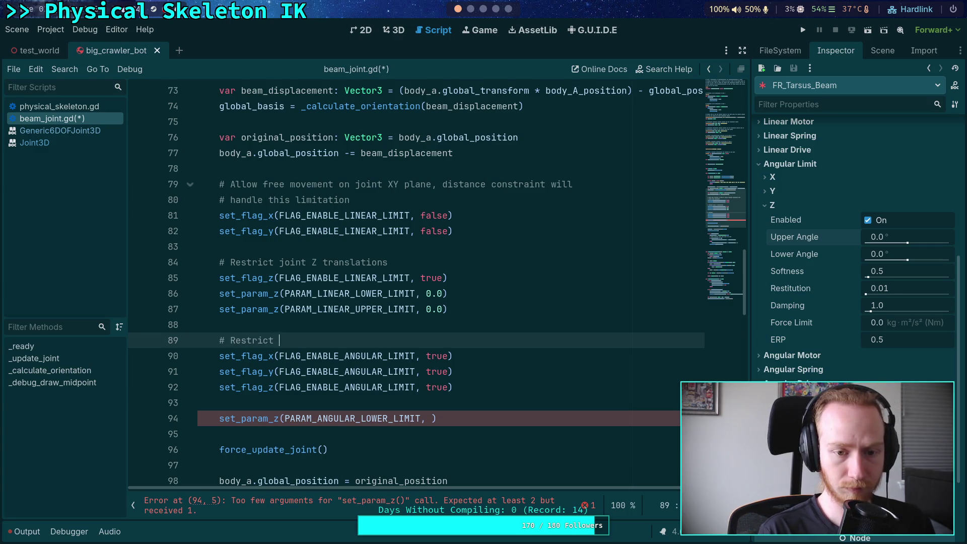
{"action": "type", "text": "rotations"}
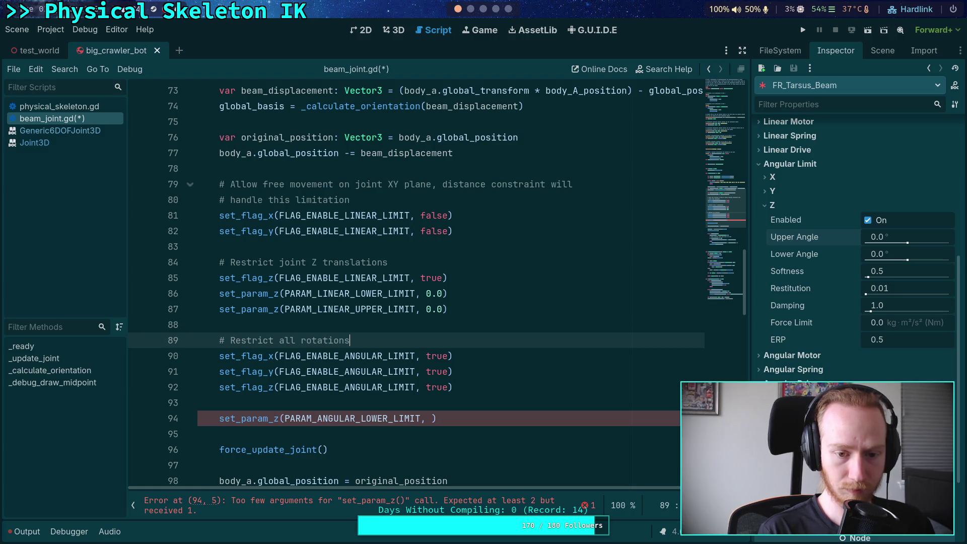
{"action": "scroll", "coordinate": [328, 396], "scroll_direction": "down", "scroll_amount": 1}
{"action": "left_click", "coordinate": [344, 355]}
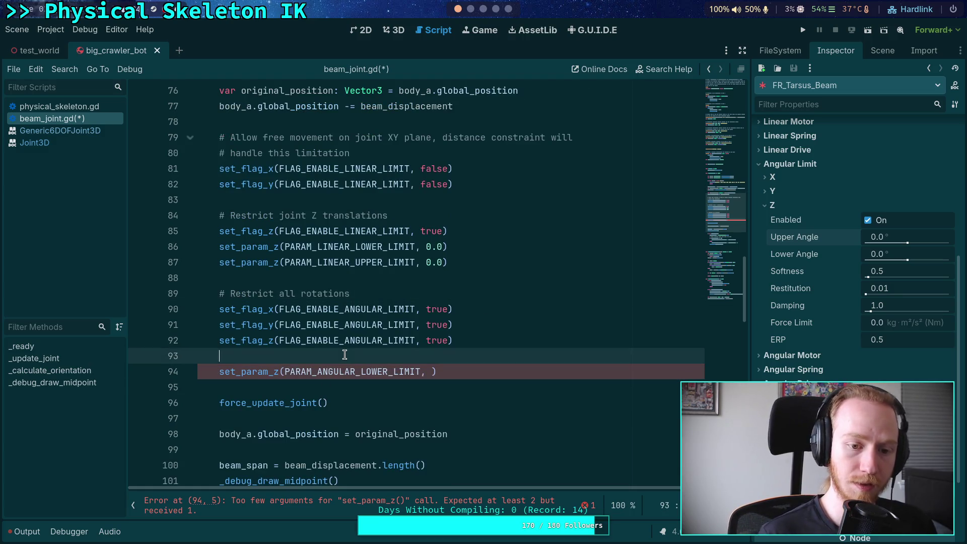
{"action": "key", "text": "Return"}
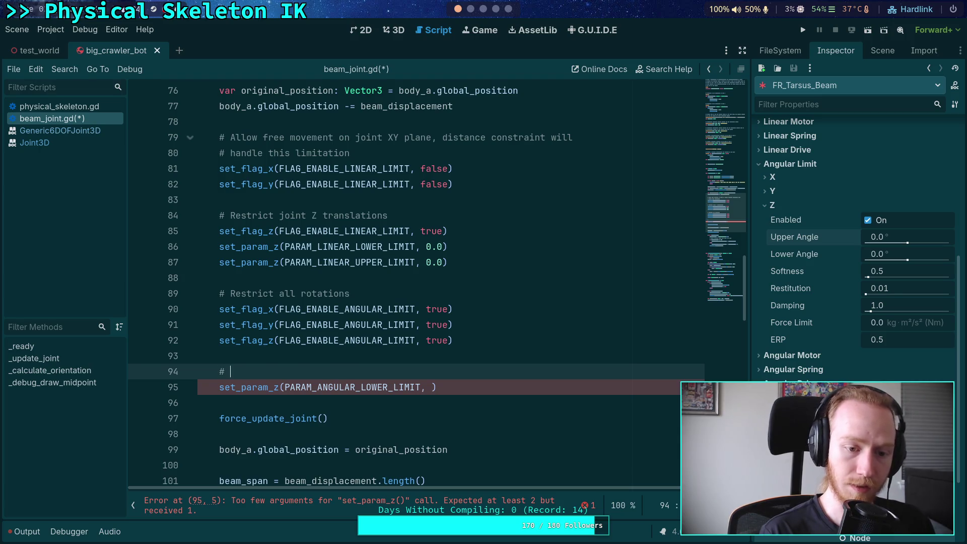
{"action": "type", "text": "up Z r"}
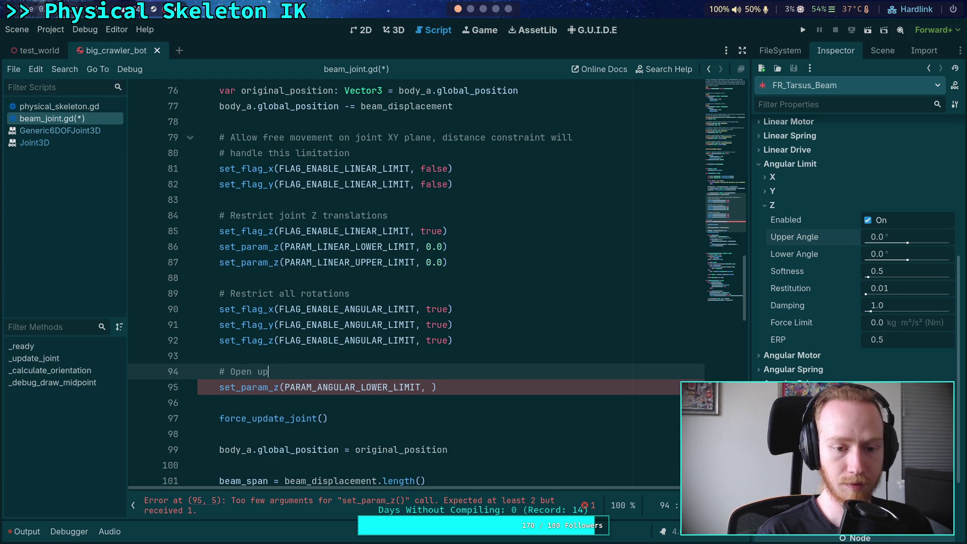
{"action": "type", "text": "otation"}
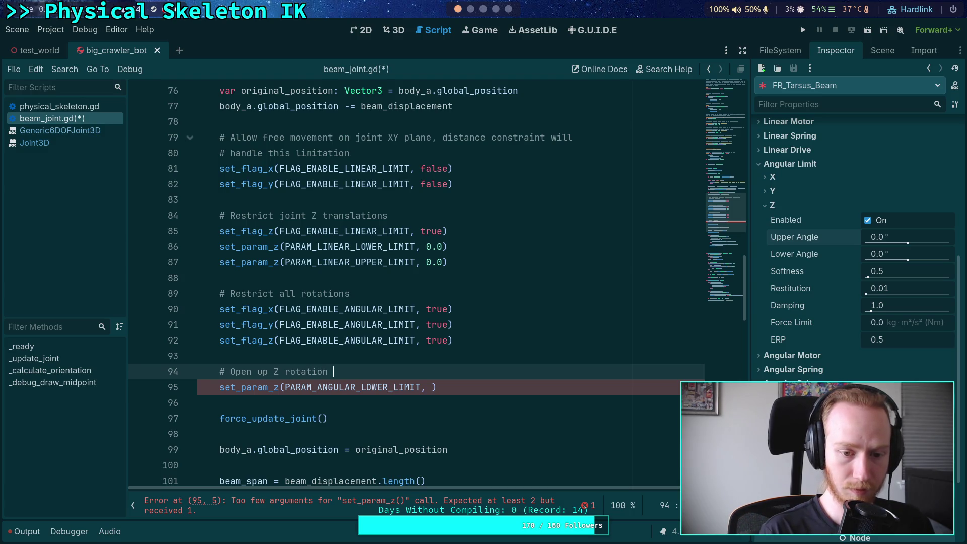
Set the Z angular lower limit to -lower_angle and the upper limit to upper_angle, then save.
{"action": "left_click", "coordinate": [432, 385]}
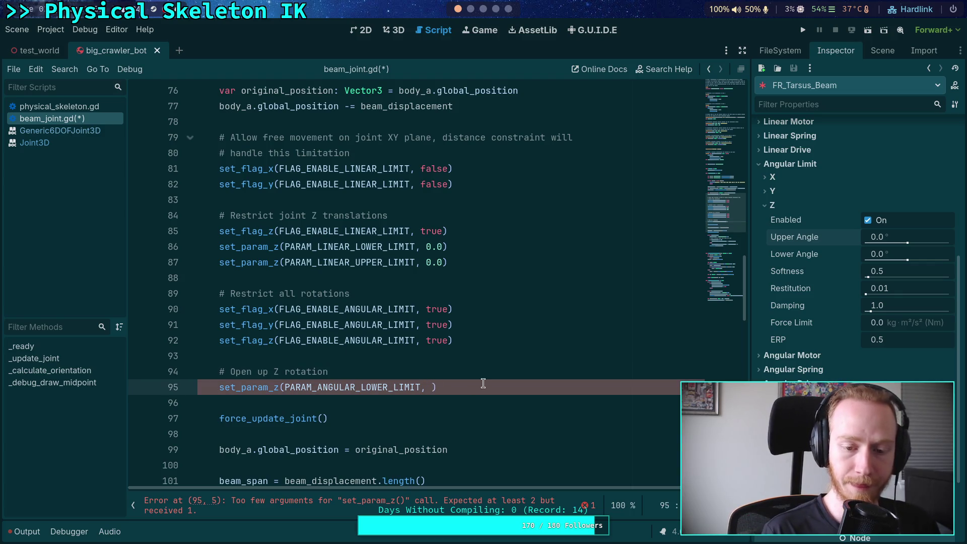
{"action": "type", "text": "lo"}
{"action": "key", "text": "Return"}
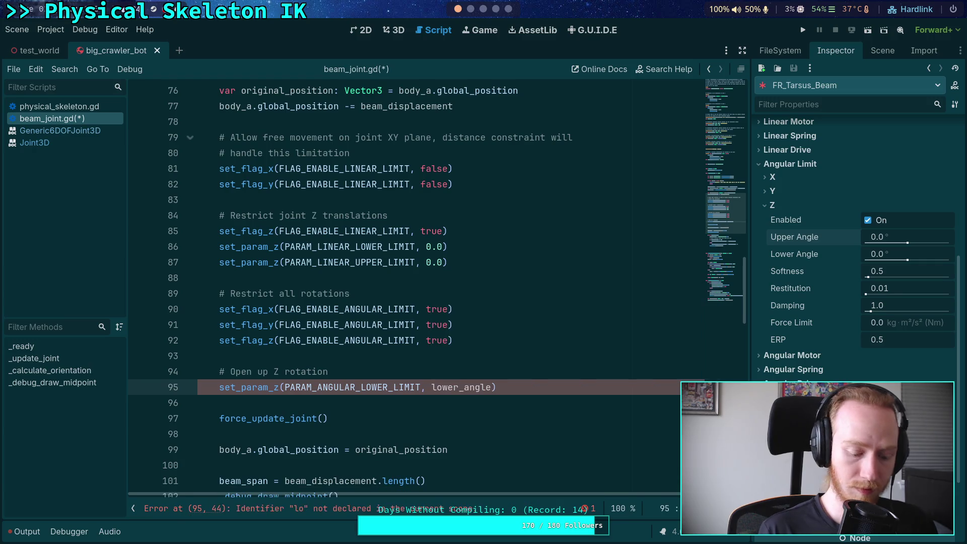
{"action": "key", "text": "ctrl+shift+d"}
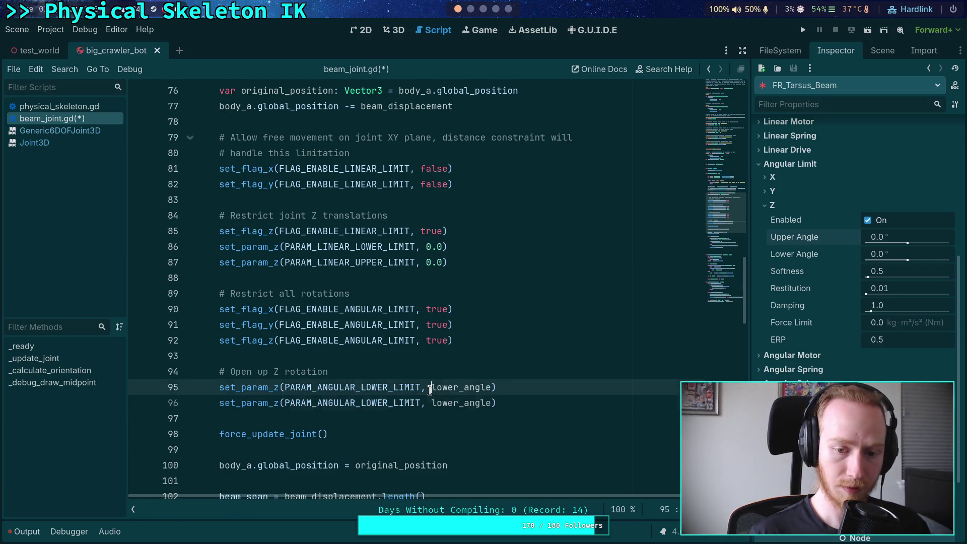
{"action": "left_click", "coordinate": [431, 386]}
{"action": "type", "text": "-"}
{"action": "double_click", "coordinate": [458, 403]}
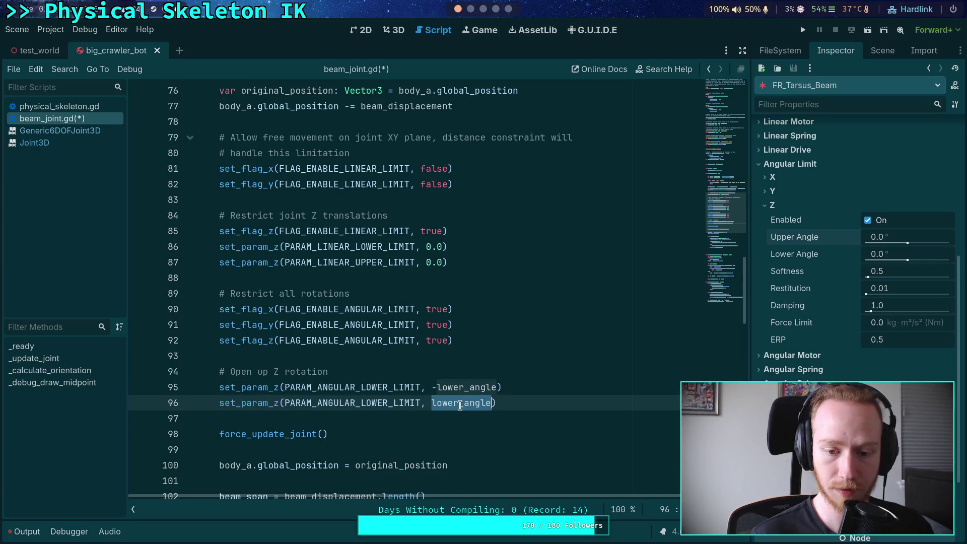
{"action": "type", "text": "upp"}
{"action": "key", "text": "Return"}
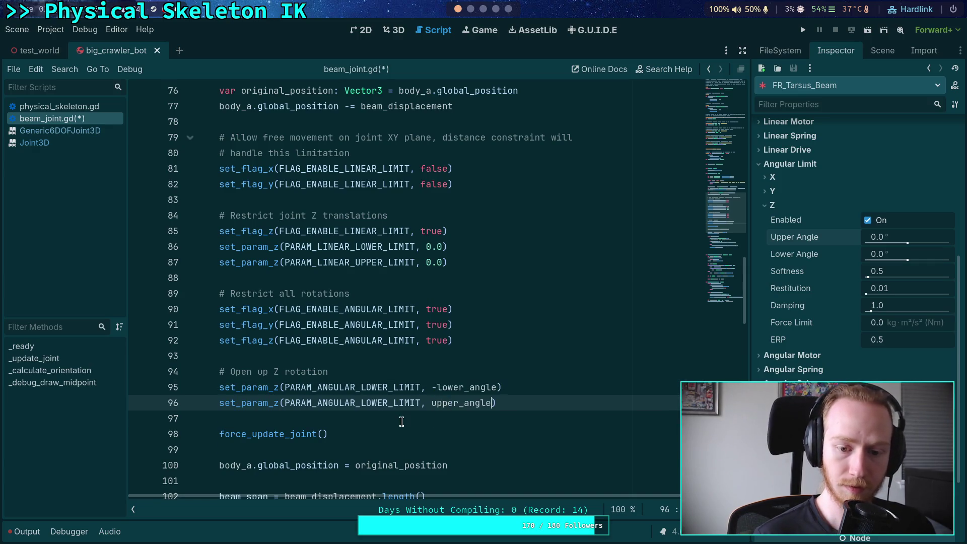
{"action": "left_click_drag", "start_coordinate": [361, 403], "coordinate": [388, 402]}
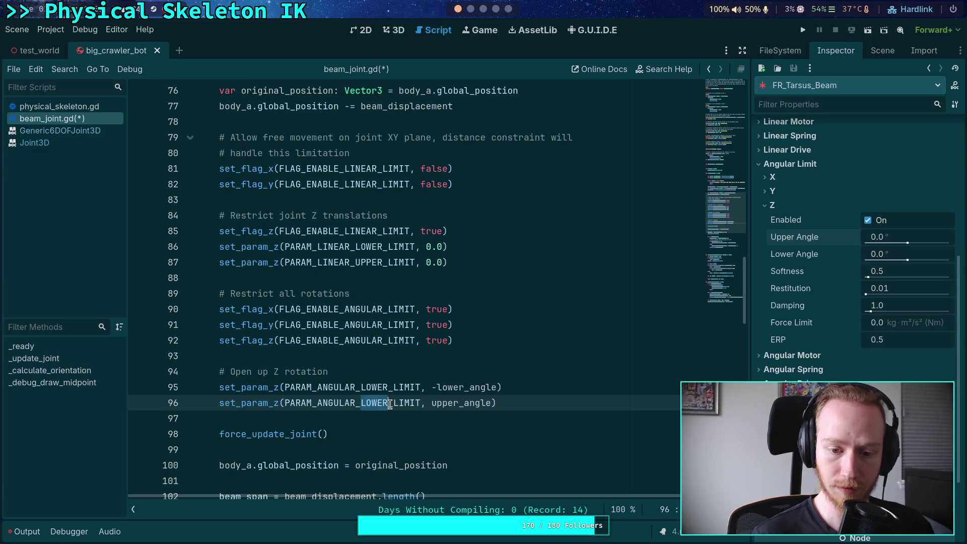
{"action": "type", "text": "UPP"}
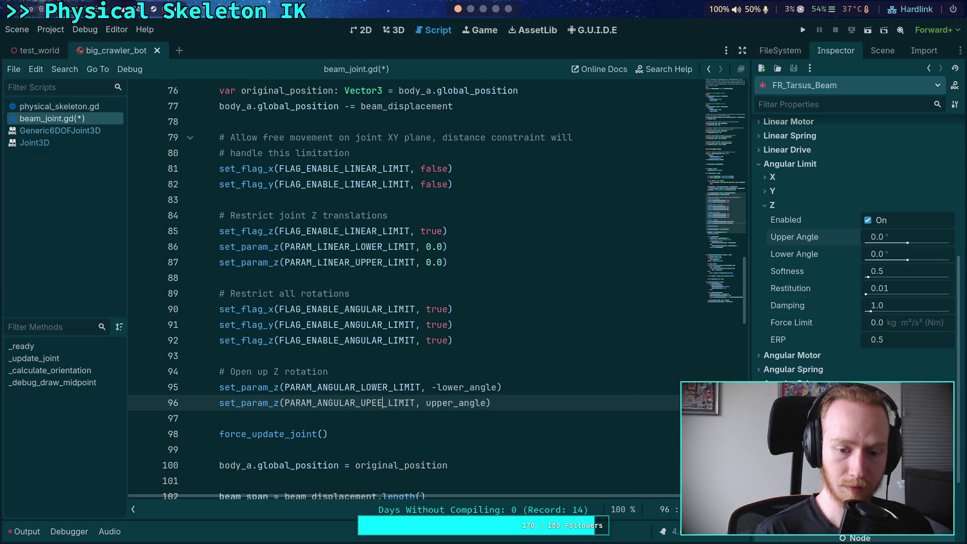
{"action": "type", "text": "ER"}
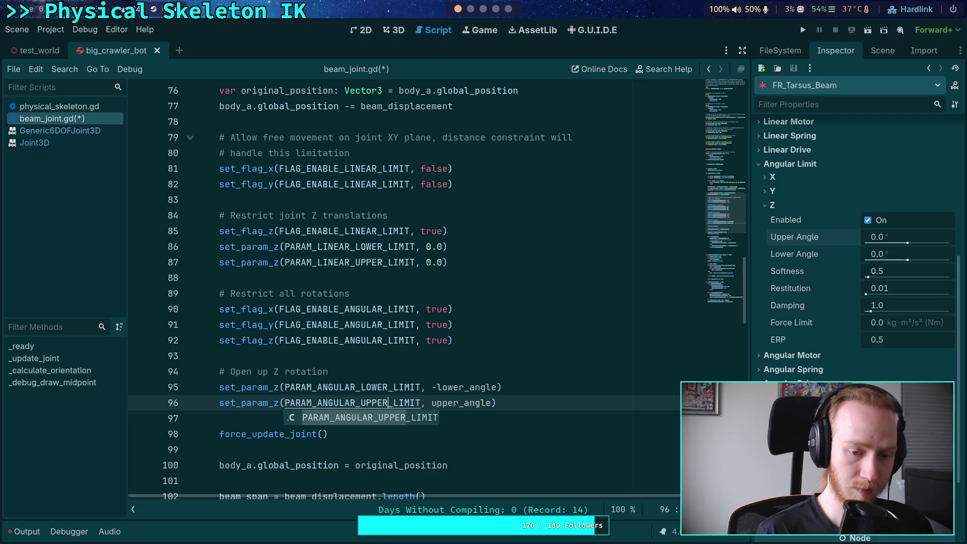
{"action": "key", "text": "ctrl+s"}
{"action": "left_click", "coordinate": [433, 371]}
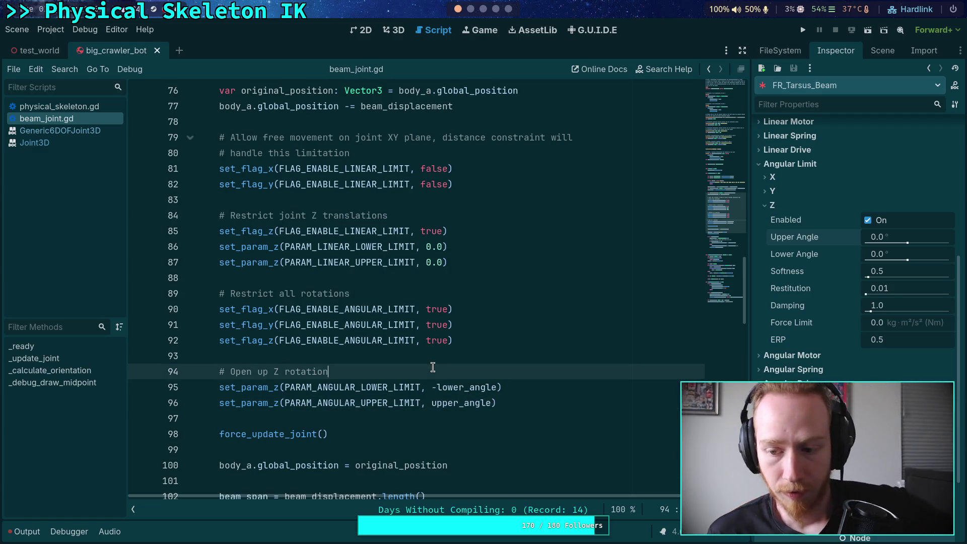
Remove the original_position line and the surplus empty lines after global_basis.
{"action": "scroll", "coordinate": [830, 354], "scroll_direction": "up", "scroll_amount": 3}
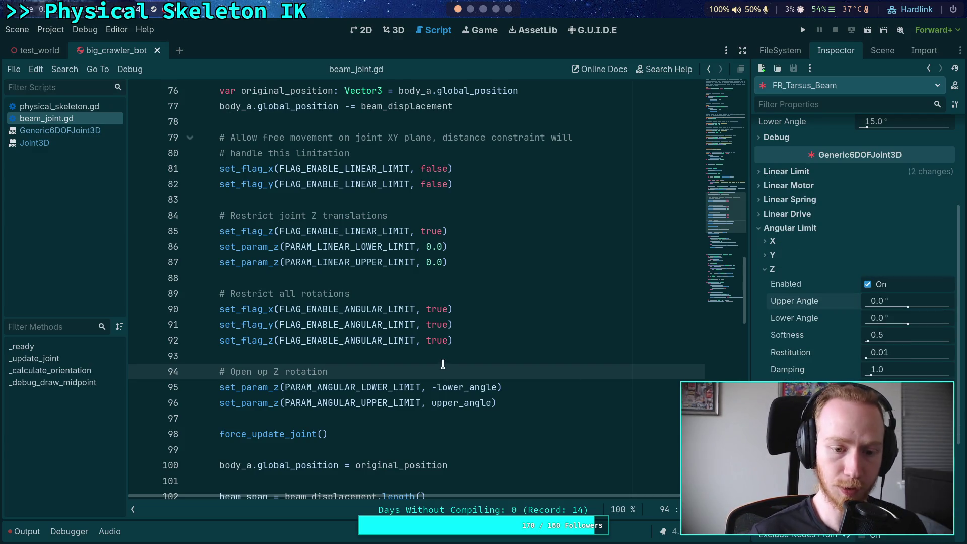
{"action": "left_click", "coordinate": [394, 418]}
{"action": "scroll", "coordinate": [398, 403], "scroll_direction": "down", "scroll_amount": 3}
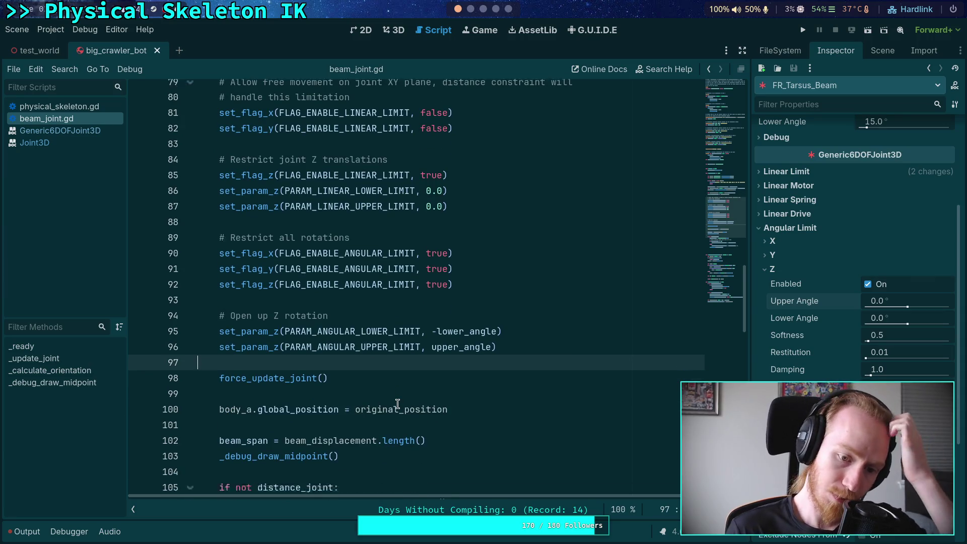
{"action": "scroll", "coordinate": [397, 404], "scroll_direction": "down", "scroll_amount": 2}
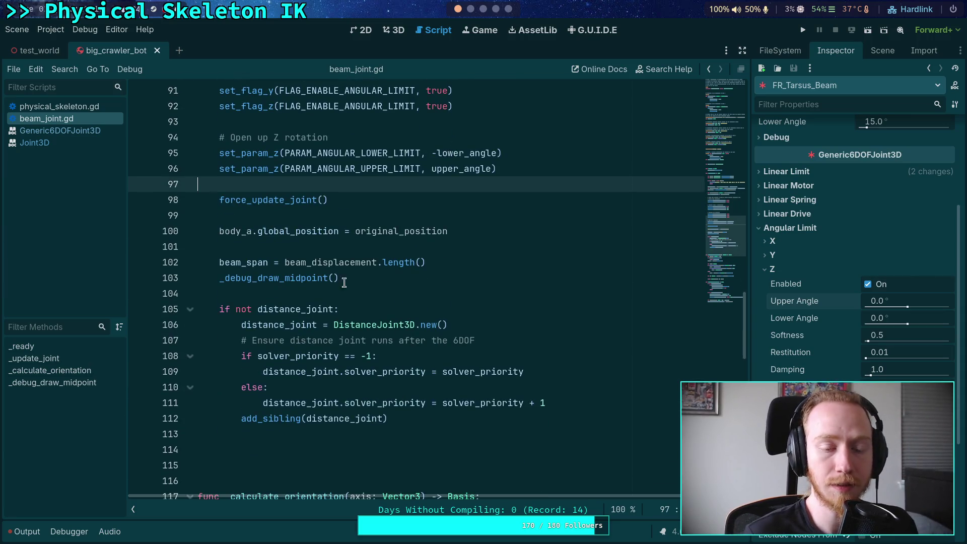
{"action": "left_click", "coordinate": [450, 235]}
{"action": "scroll", "coordinate": [302, 231], "scroll_direction": "up", "scroll_amount": 7}
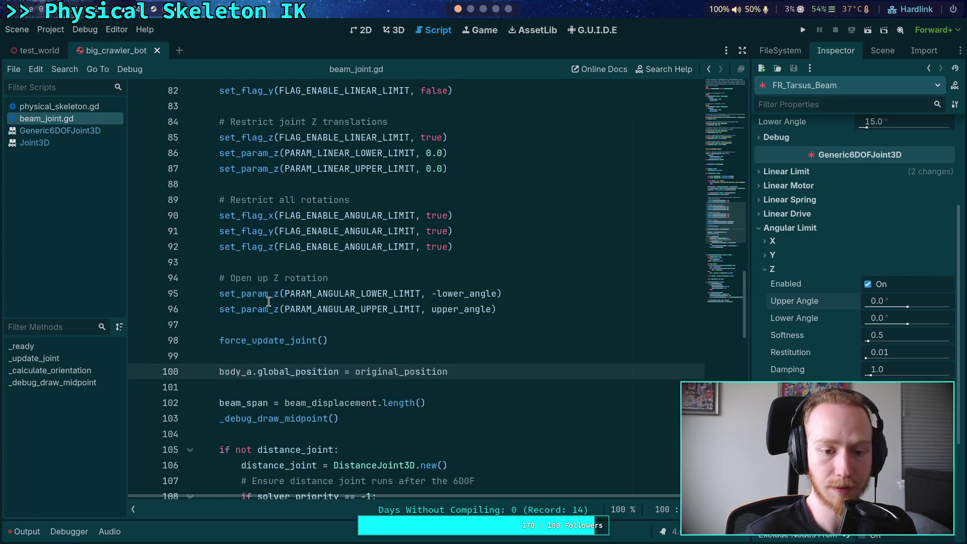
{"action": "mouse_move", "coordinate": [220, 184]}
{"action": "left_mouse_down"}
{"action": "mouse_move", "coordinate": [479, 184]}
{"action": "mouse_move", "coordinate": [571, 197]}
{"action": "left_mouse_up"}
{"action": "key", "text": "ctrl+c"}
{"action": "key", "text": "BackSpace"}
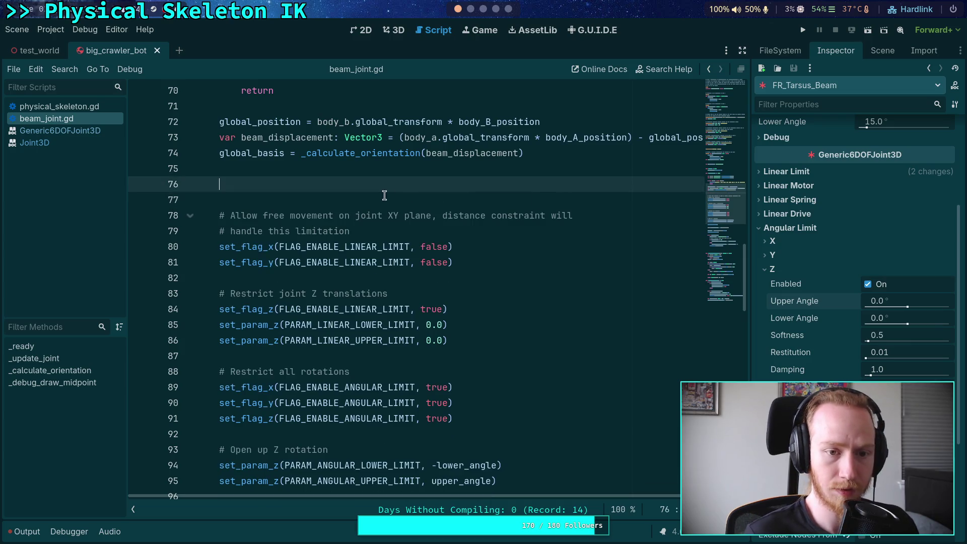
{"action": "key", "text": "BackSpace"}
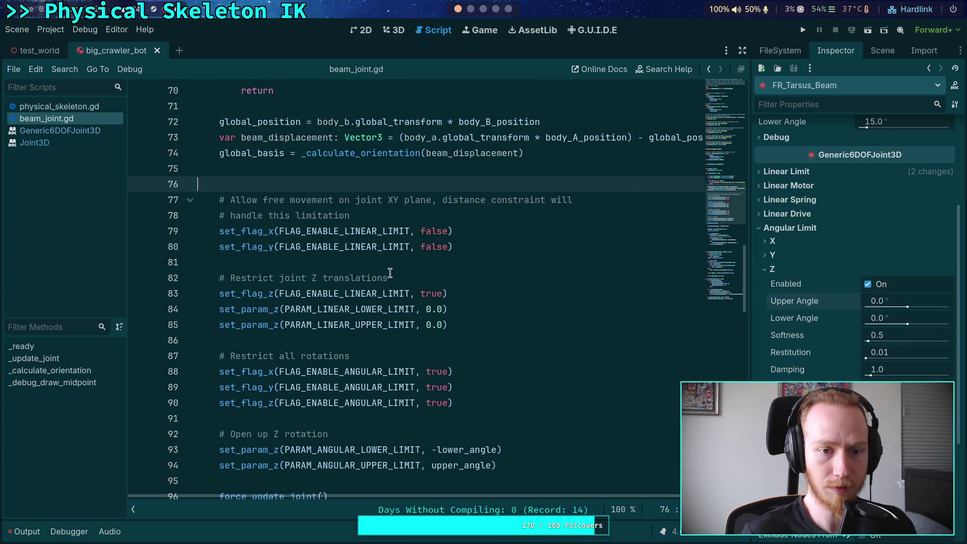
Paste the original_position save and body A offset lines before force_update_joint(), fixing their indentation.
{"action": "scroll", "coordinate": [302, 262], "scroll_direction": "down", "scroll_amount": 2}
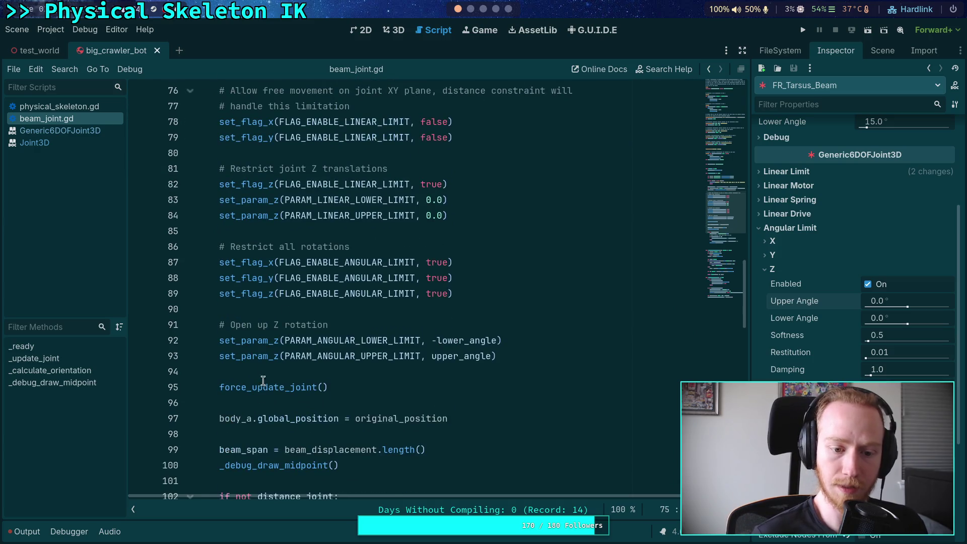
{"action": "left_click", "coordinate": [312, 371]}
{"action": "key", "text": "Return"}
{"action": "key", "text": "ctrl+v"}
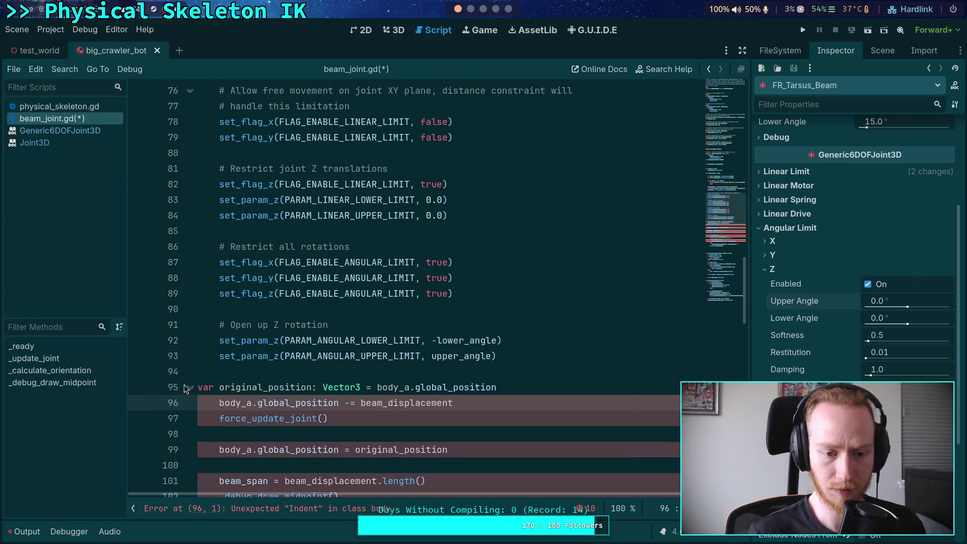
{"action": "left_click", "coordinate": [197, 387]}
{"action": "key", "text": "Tab"}
{"action": "left_click", "coordinate": [377, 433]}
{"action": "key", "text": "BackSpace"}
Add an '# Apply changes' comment plus a note that body A teleports into position for accurate rotations.
{"action": "left_click", "coordinate": [344, 373]}
{"action": "key", "text": "Return"}
{"action": "type", "text": "# Apply changes,"}
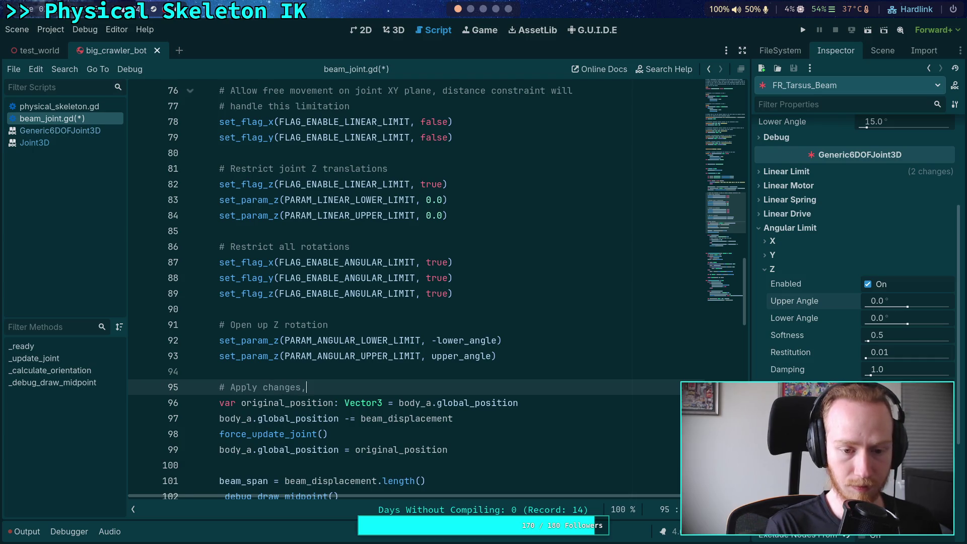
{"action": "type", "text": " must te"}
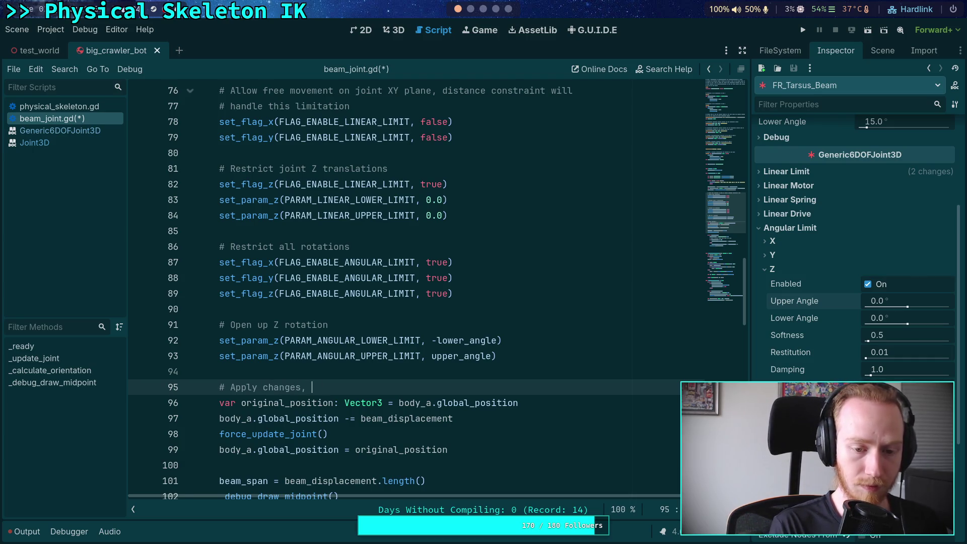
{"action": "type", "text": "leport"}
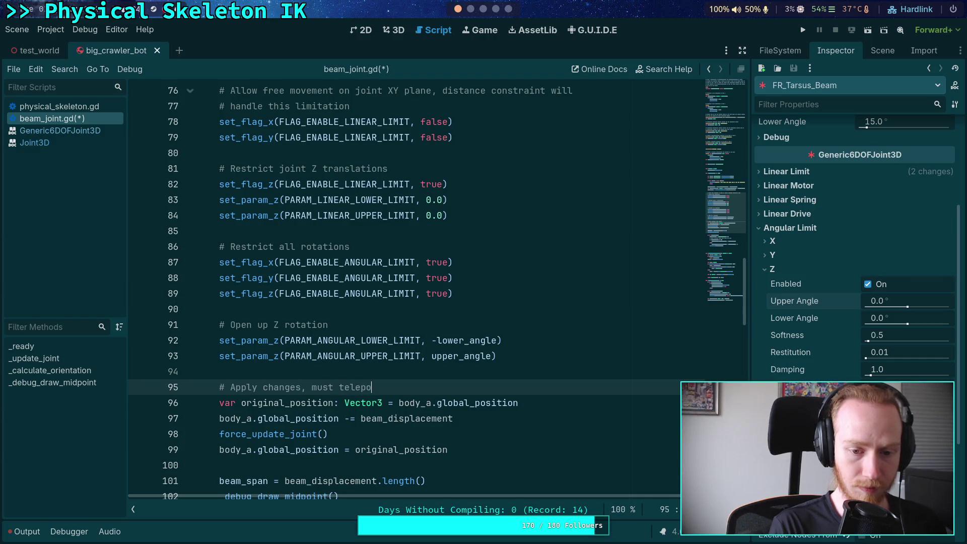
{"action": "type", "text": " body"}
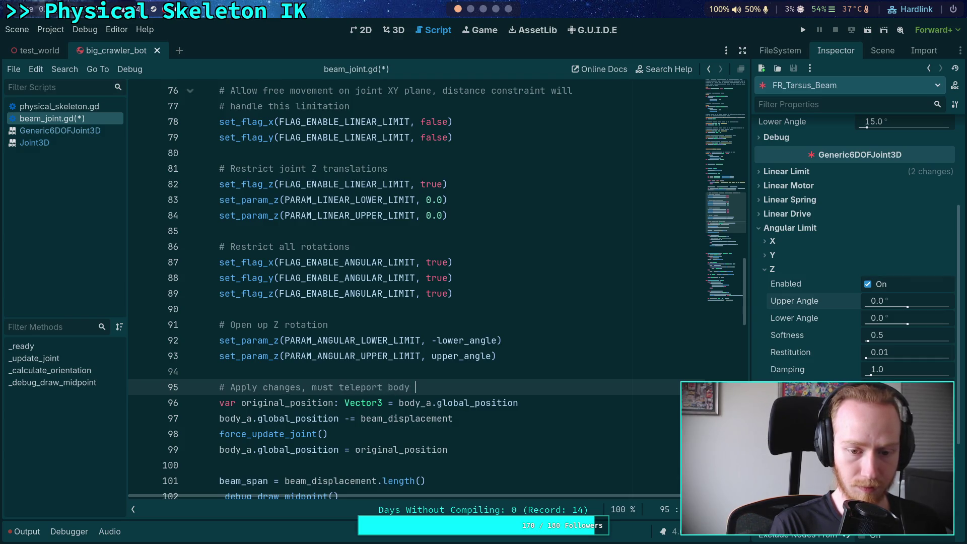
{"action": "type", "text": " A into p"}
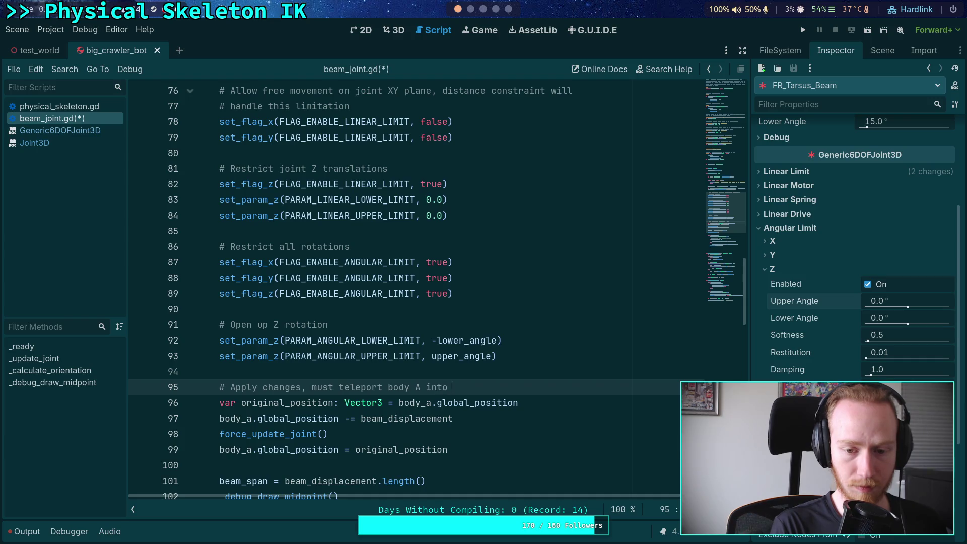
{"action": "type", "text": "osition for rotations to be "}
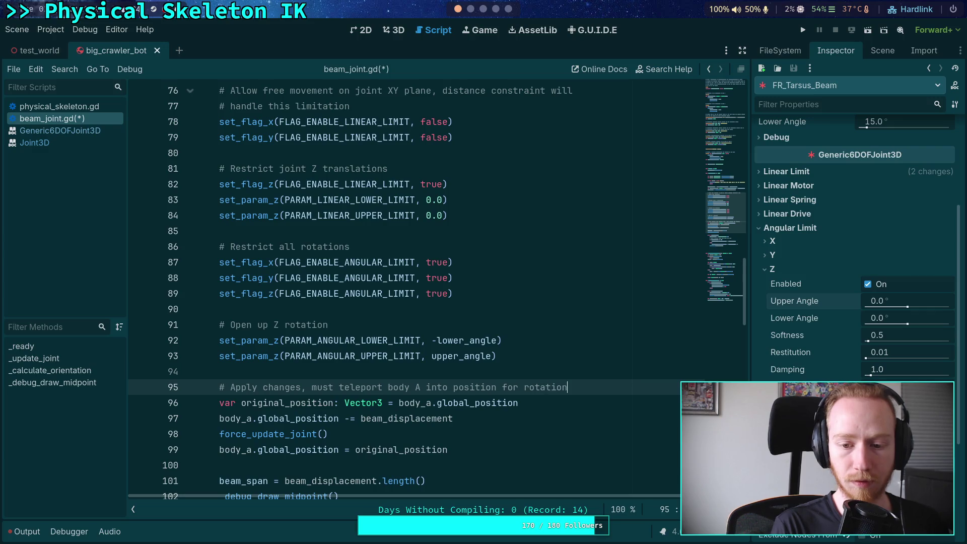
{"action": "type", "text": "correct"}
{"action": "scroll", "coordinate": [338, 369], "scroll_direction": "down", "scroll_amount": 1}
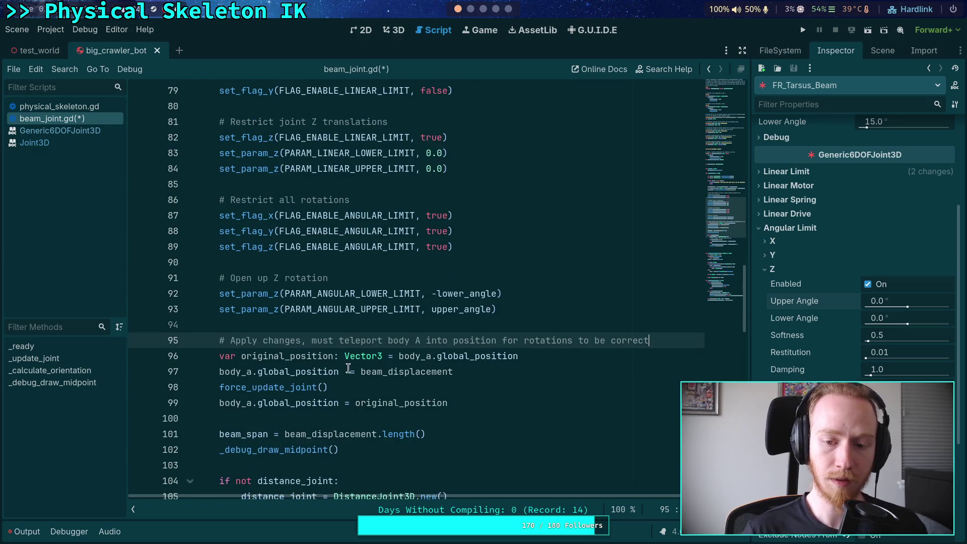
{"action": "left_click", "coordinate": [313, 340]}
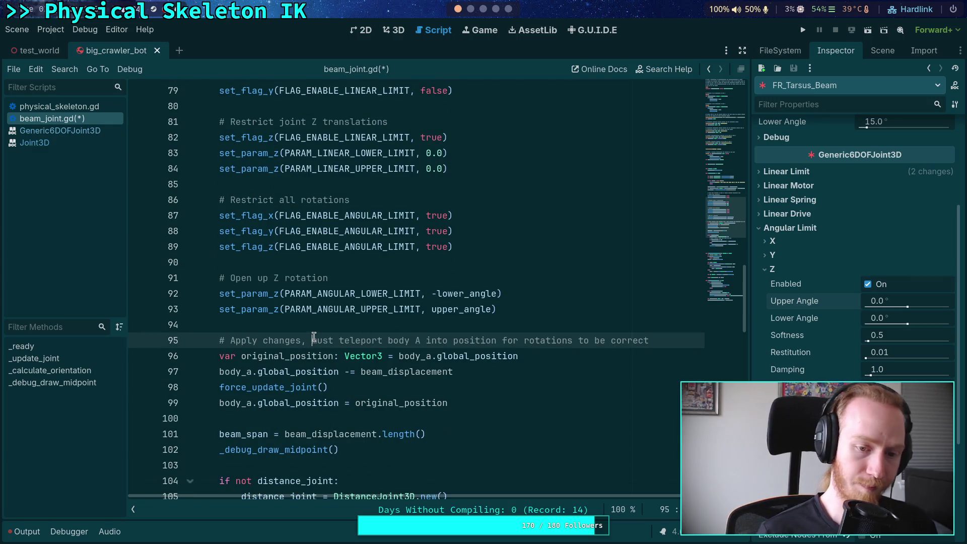
{"action": "key", "text": "Delete"}
{"action": "key", "text": "Delete"}
{"action": "key", "text": "Delete"}
{"action": "key", "text": "BackSpace"}
{"action": "key", "text": "BackSpace"}
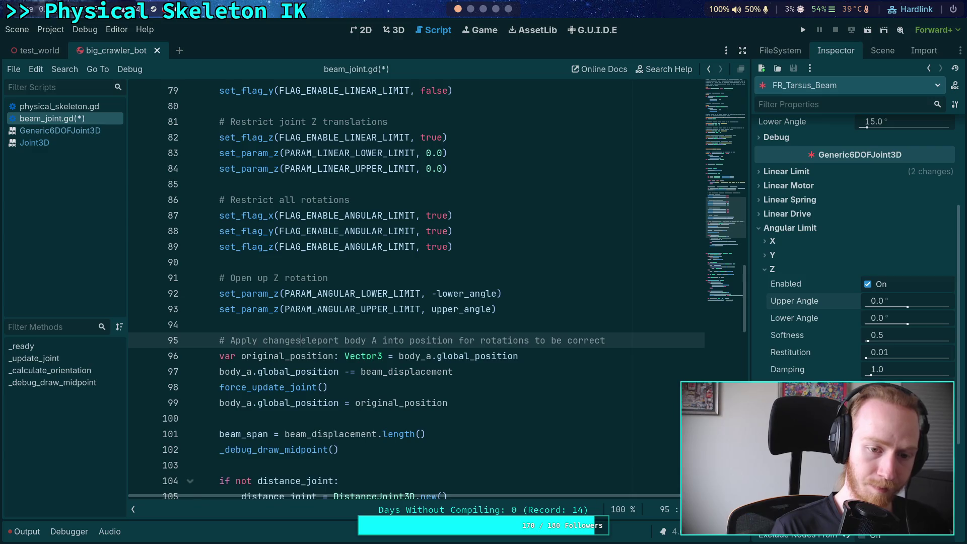
{"action": "key", "text": "Return"}
{"action": "type", "text": "# T"}
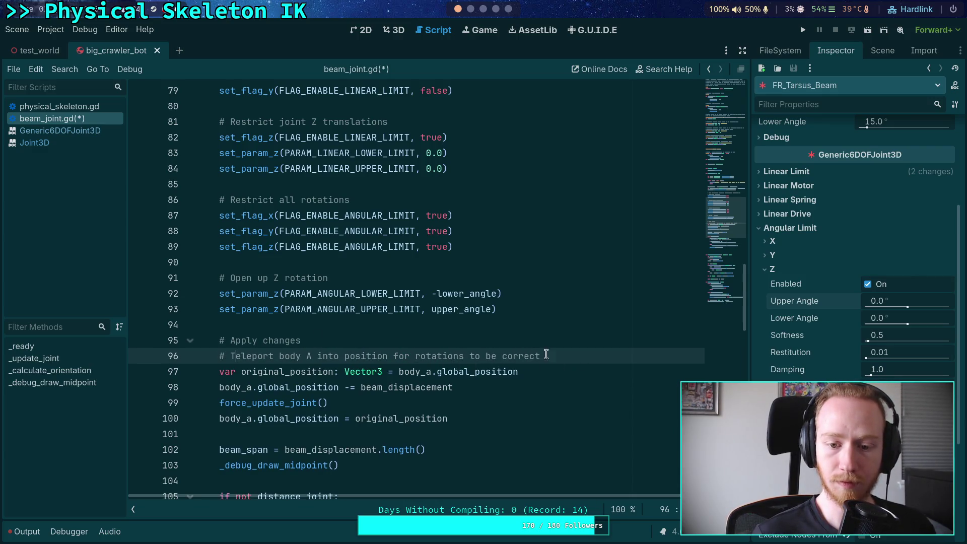
{"action": "left_click_drag", "start_coordinate": [413, 356], "coordinate": [575, 355]}
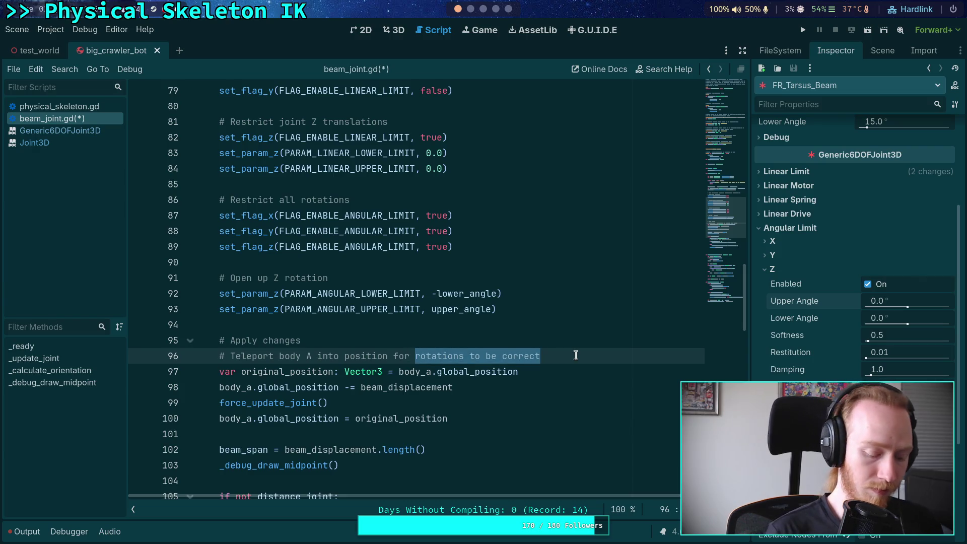
{"action": "type", "text": "correc"}
{"action": "key", "text": "ctrl+BackSpace"}
{"action": "type", "text": "accurate rot"}
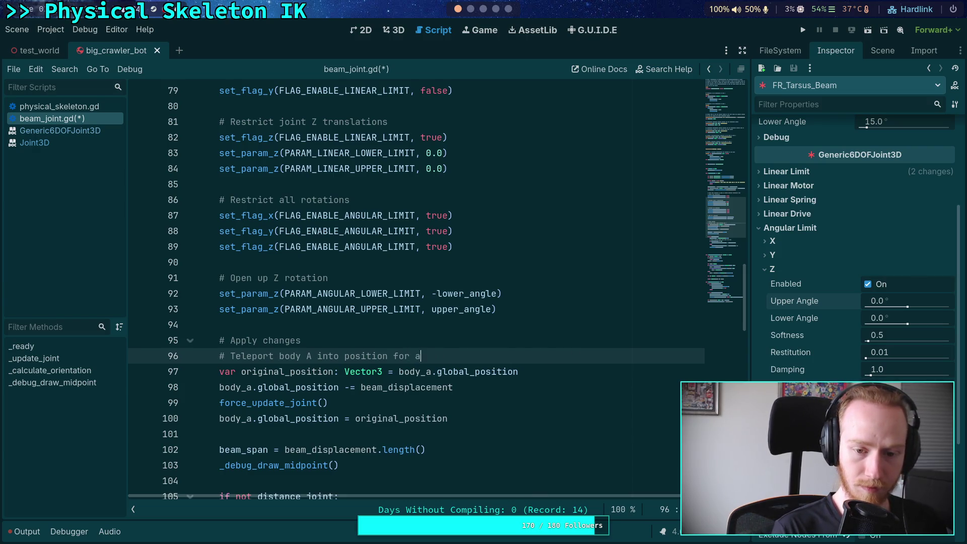
{"action": "type", "text": "ations"}
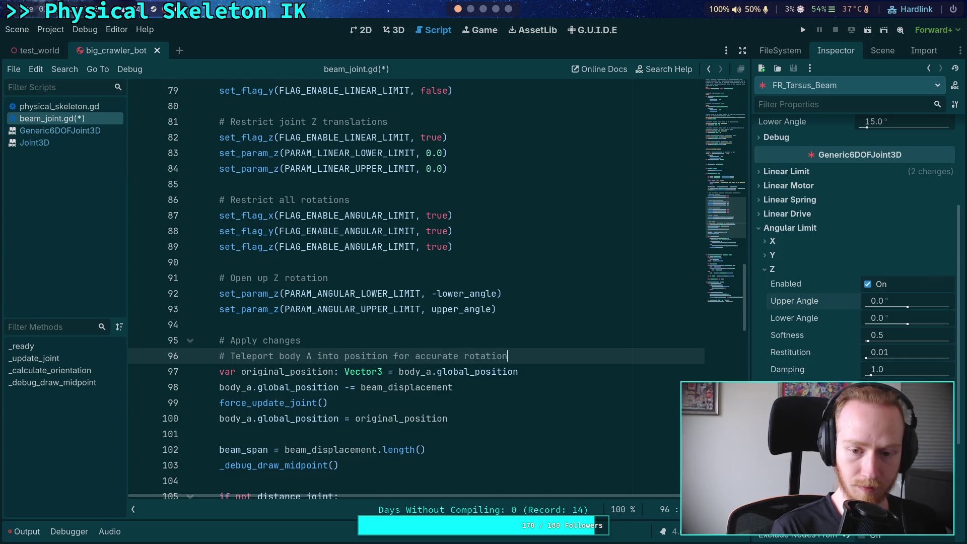
Add a '# Set up distance joint' comment and start a distance_joint.set_ call below the creation block.
{"action": "left_click", "coordinate": [591, 387]}
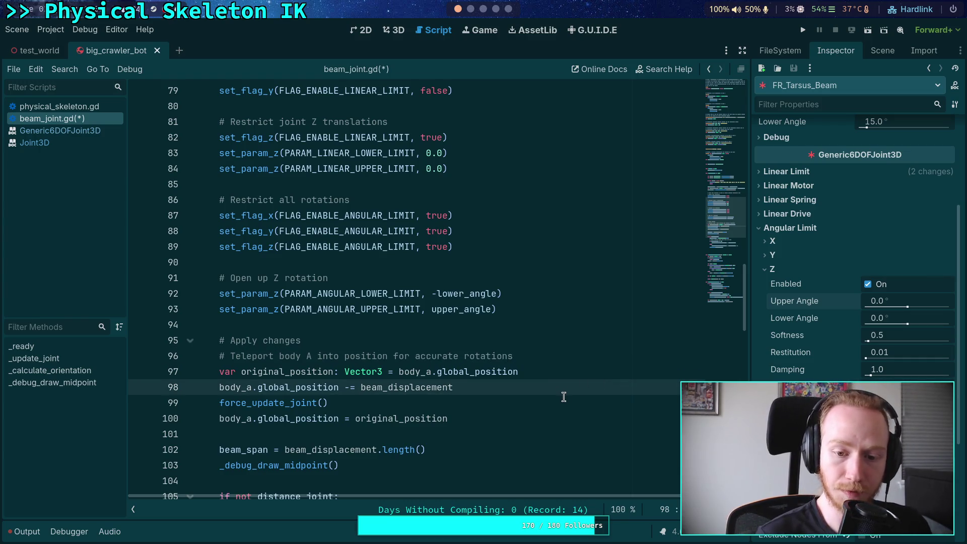
{"action": "scroll", "coordinate": [497, 406], "scroll_direction": "down", "scroll_amount": 1}
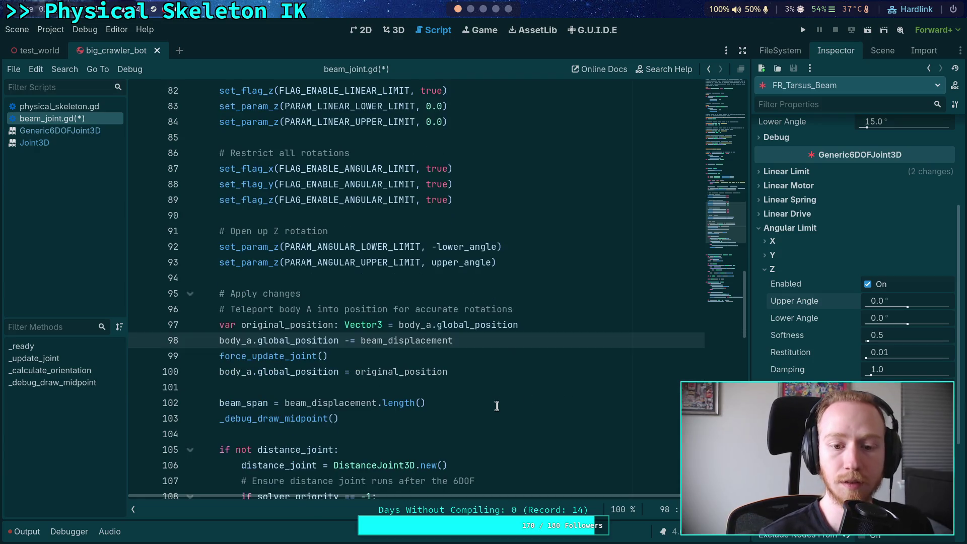
{"action": "left_click", "coordinate": [488, 373]}
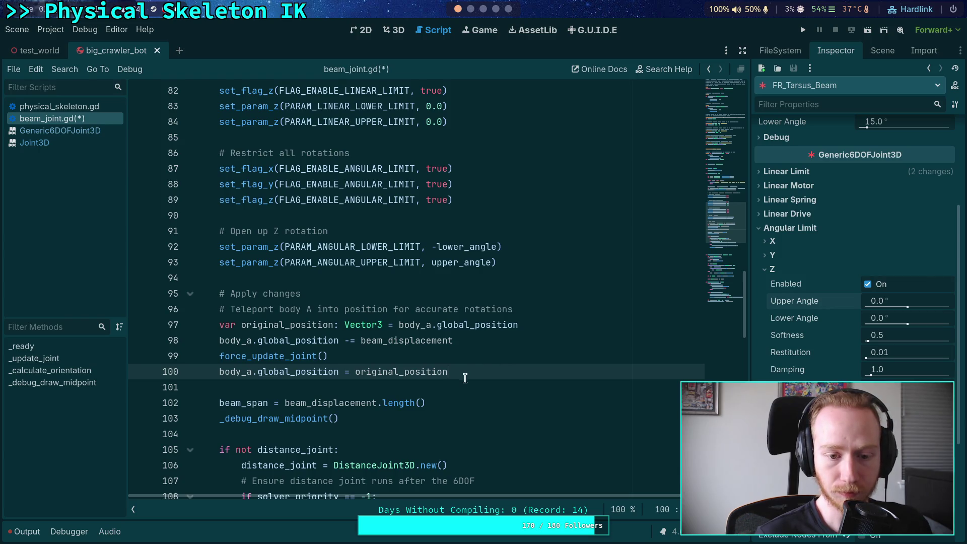
{"action": "scroll", "coordinate": [482, 372], "scroll_direction": "down", "scroll_amount": 1}
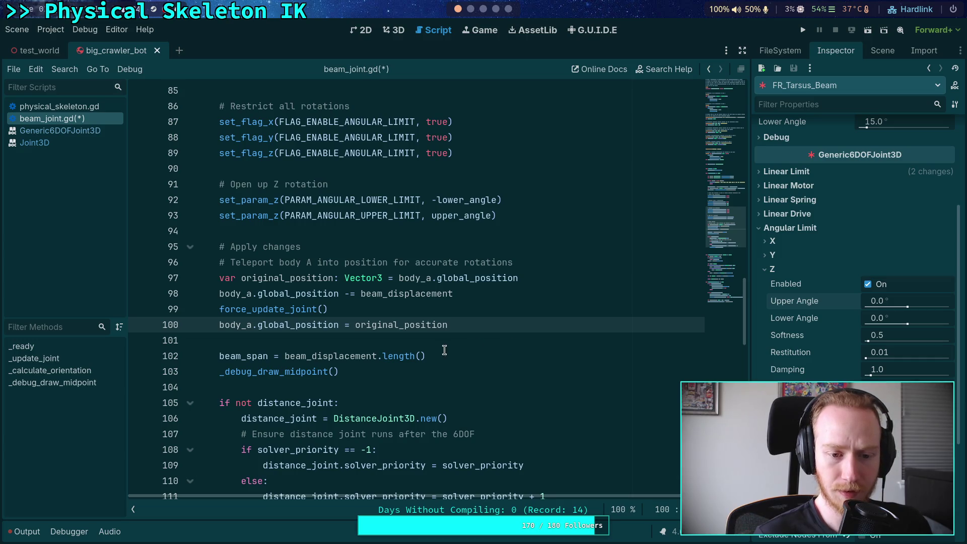
{"action": "scroll", "coordinate": [451, 346], "scroll_direction": "down", "scroll_amount": 1}
{"action": "left_click", "coordinate": [394, 341]}
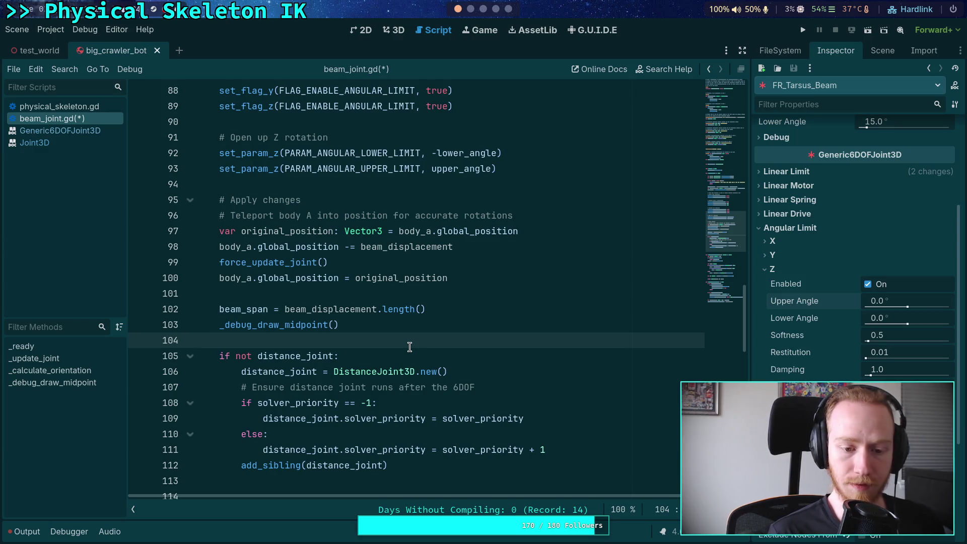
{"action": "key", "text": "Return"}
{"action": "type", "text": "Set up d"}
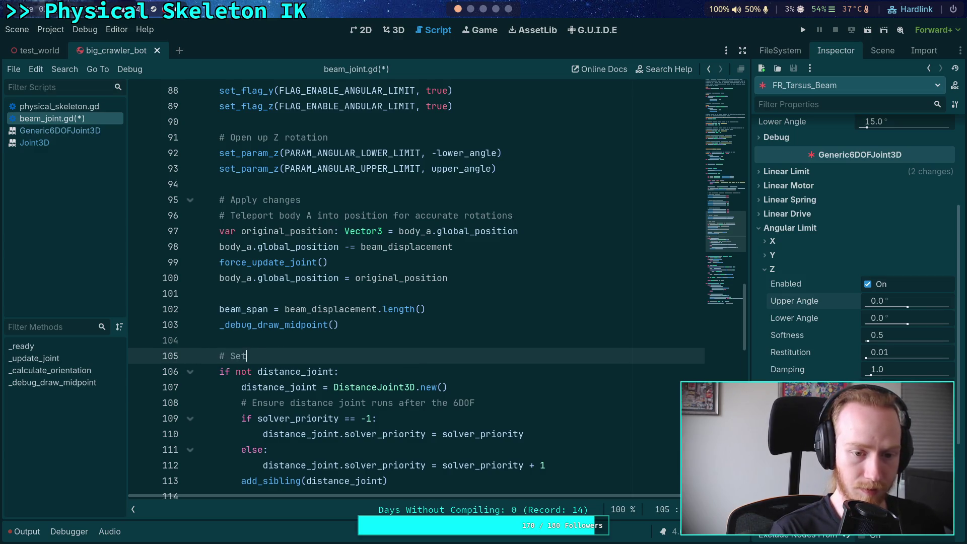
{"action": "type", "text": "istance joint"}
{"action": "scroll", "coordinate": [360, 342], "scroll_direction": "down", "scroll_amount": 3}
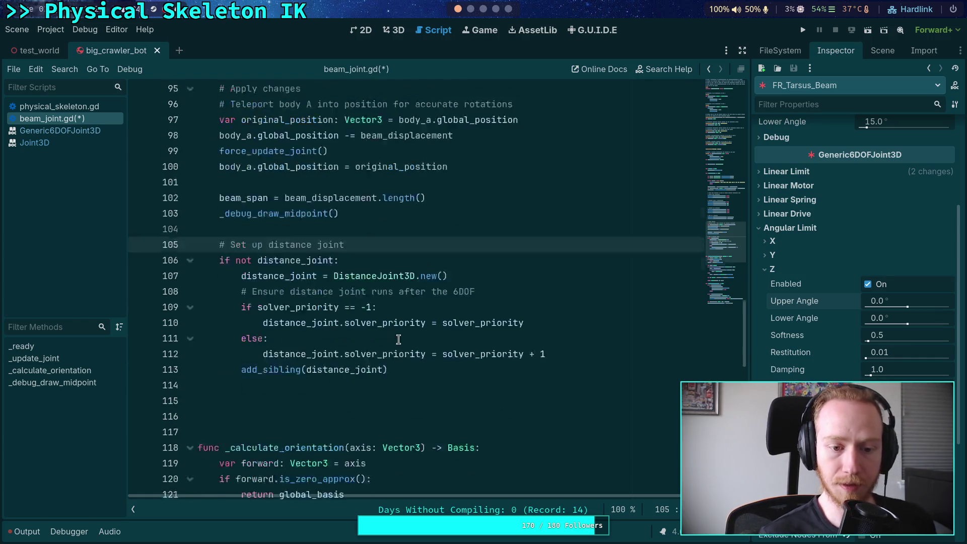
{"action": "left_click", "coordinate": [477, 362]}
{"action": "left_click", "coordinate": [463, 370]}
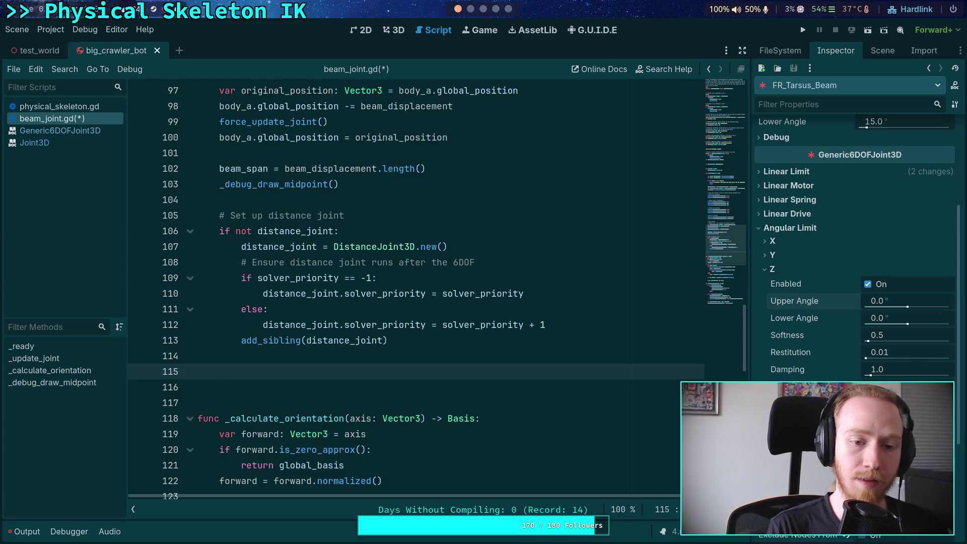
{"action": "type", "text": "distance_joint."}
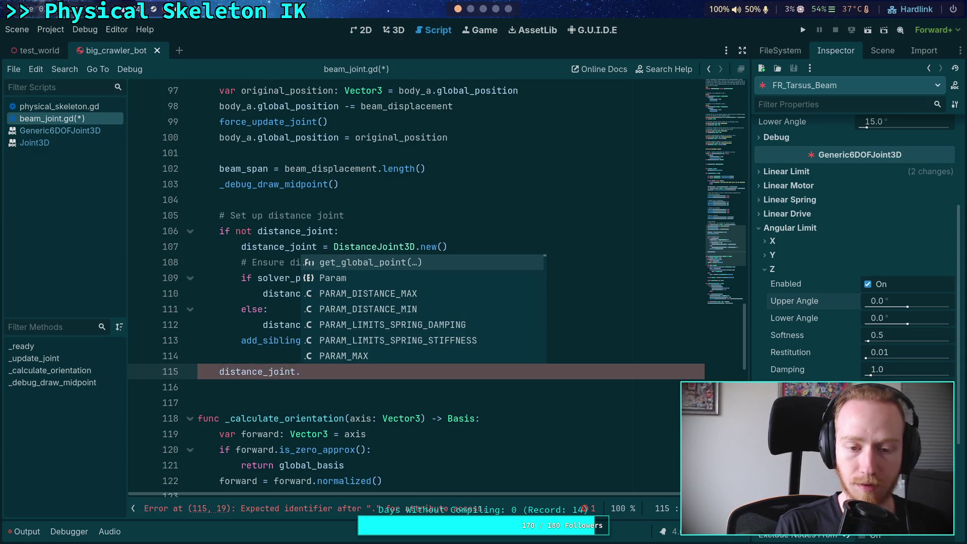
{"action": "type", "text": "set_"}
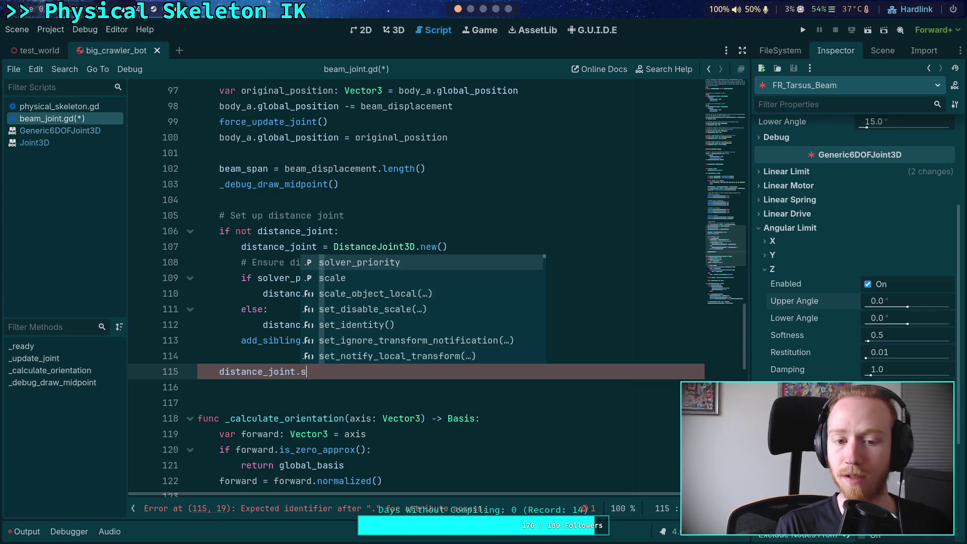
Look up the DistanceJoint3D class documentation from the symbol's context menu.
{"action": "key", "text": "Down"}
{"action": "key", "text": "Down"}
{"action": "key", "text": "Down"}
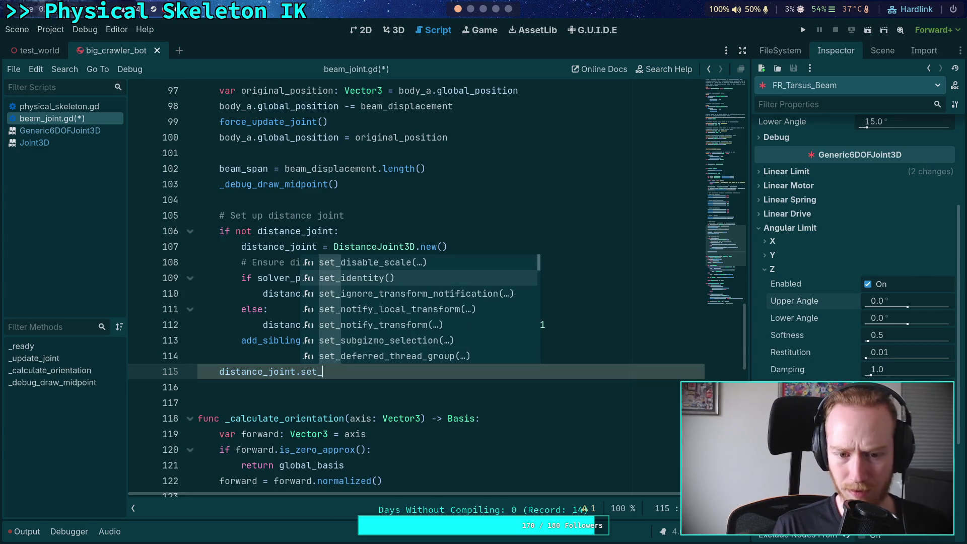
{"action": "key", "text": "Down"}
{"action": "key", "text": "Down"}
{"action": "key", "text": "Down"}
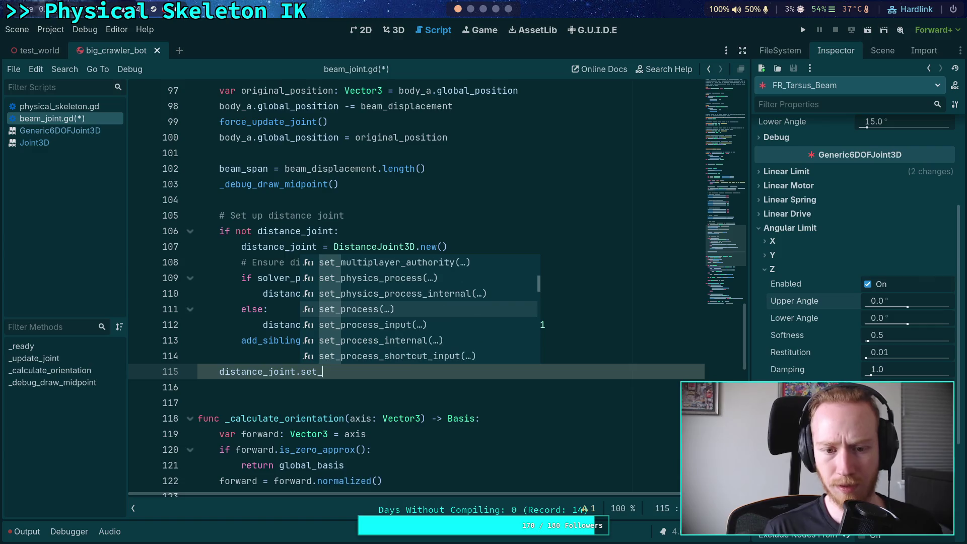
{"action": "left_click", "coordinate": [224, 249]}
{"action": "left_click", "coordinate": [245, 375]}
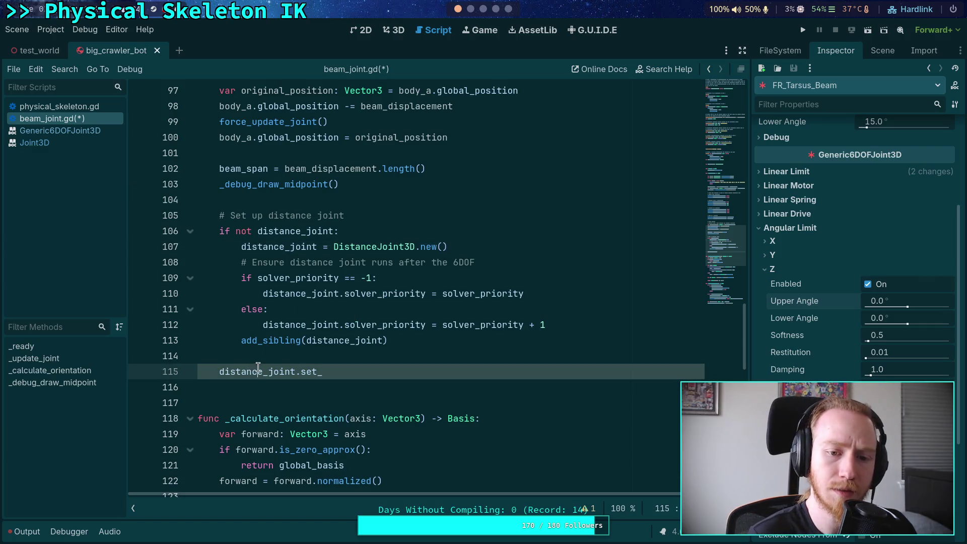
{"action": "right_click", "coordinate": [378, 247]}
{"action": "left_click", "coordinate": [411, 401]}
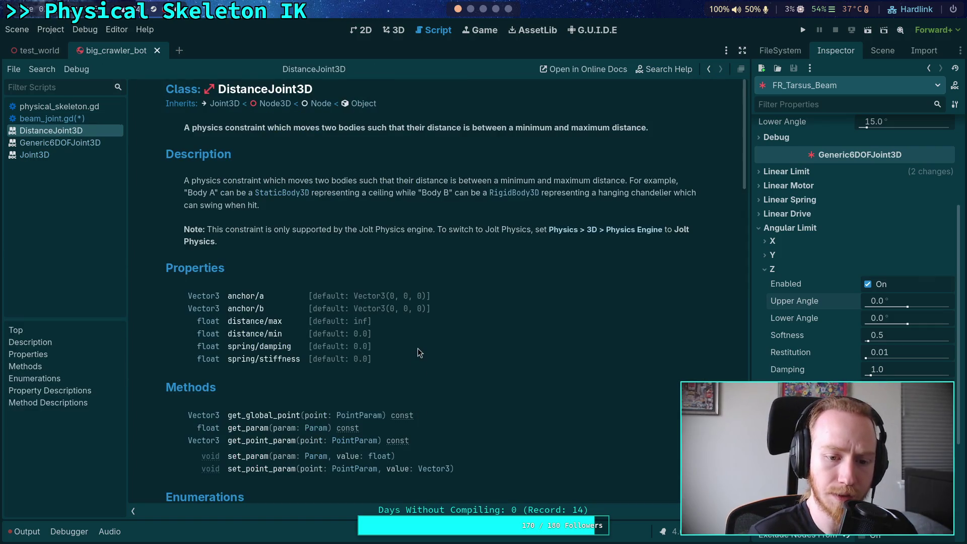
{"action": "scroll", "coordinate": [418, 348], "scroll_direction": "down", "scroll_amount": 1}
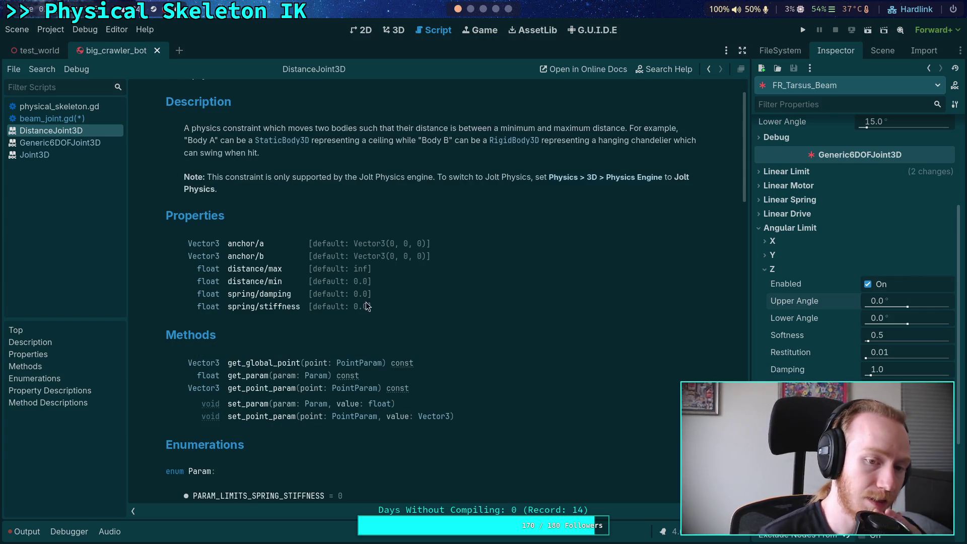
Return to beam_joint.gd and continue the line 115 call as distance_joint.set_param(.
{"action": "left_click", "coordinate": [88, 122]}
{"action": "left_click", "coordinate": [74, 134]}
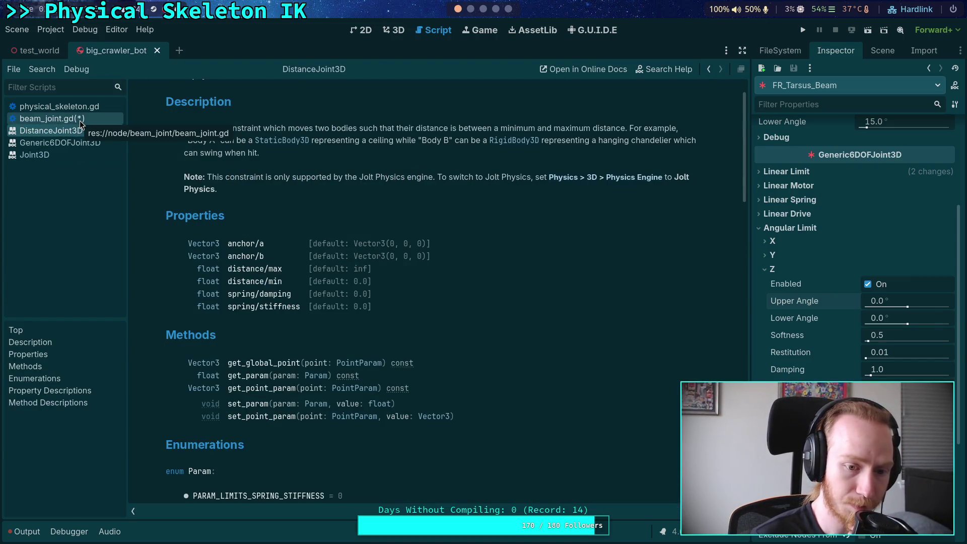
{"action": "left_click", "coordinate": [79, 119]}
{"action": "left_click", "coordinate": [323, 376]}
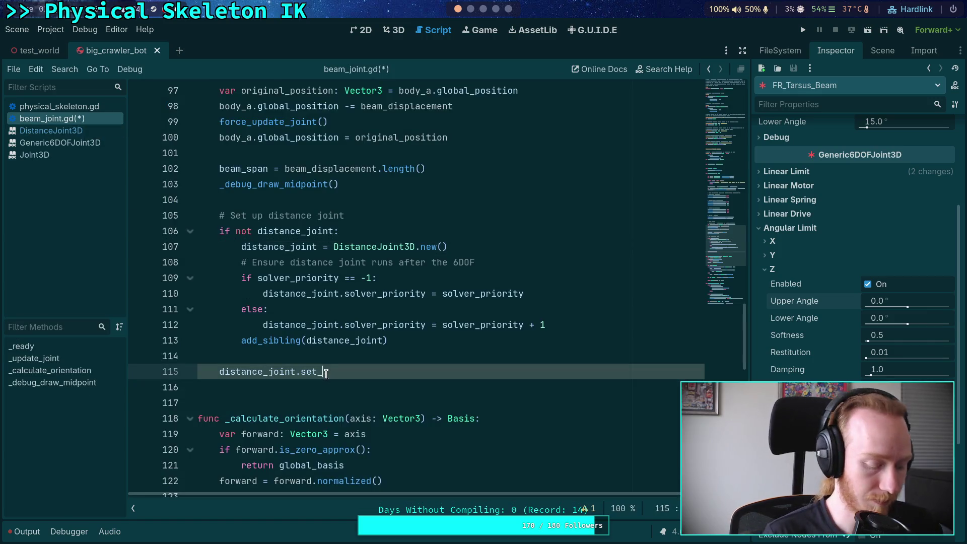
{"action": "type", "text": "_param("}
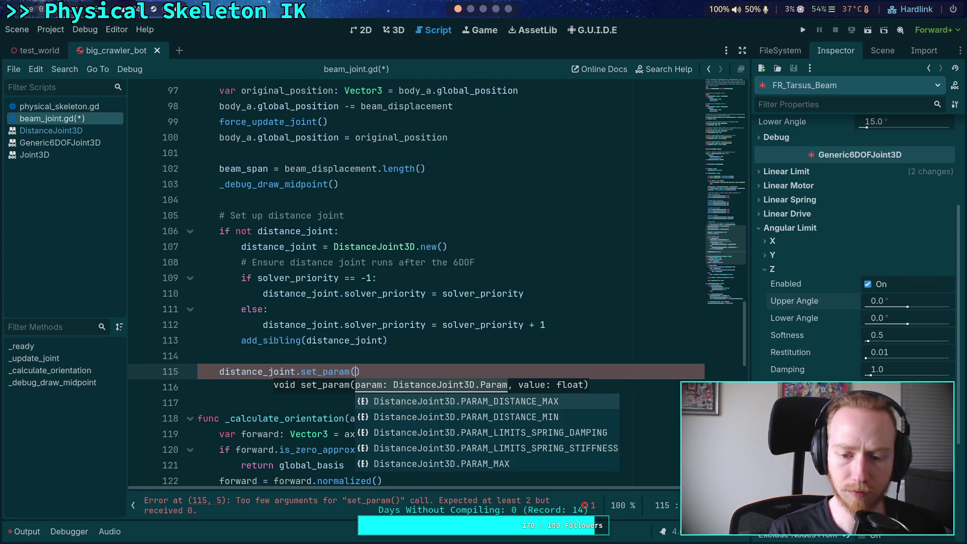
Set PARAM_DISTANCE_MAX to beam_span + expand_limit and start a PARAM_DISTANCE_MIN set_param call.
{"action": "key", "text": "Return"}
{"action": "type", "text": "beam_span"}
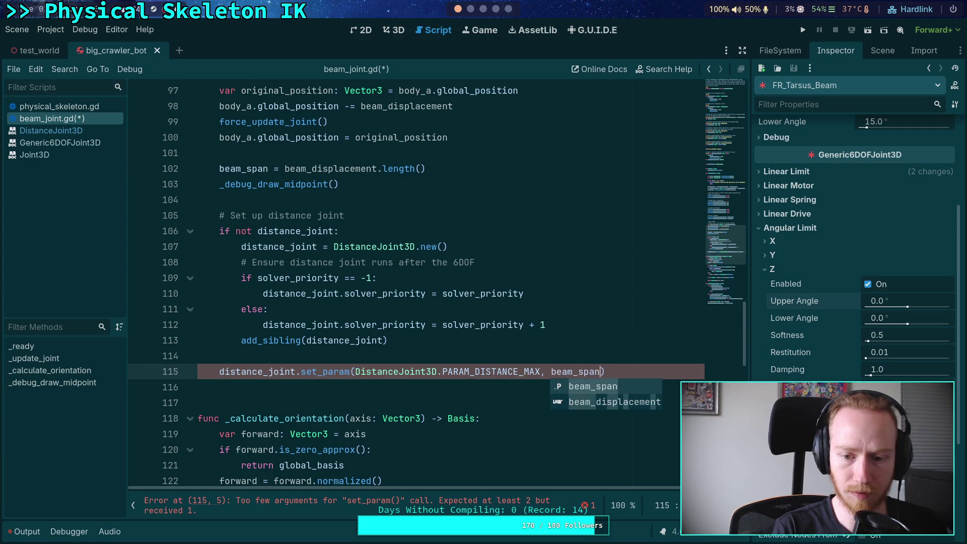
{"action": "type", "text": " + e"}
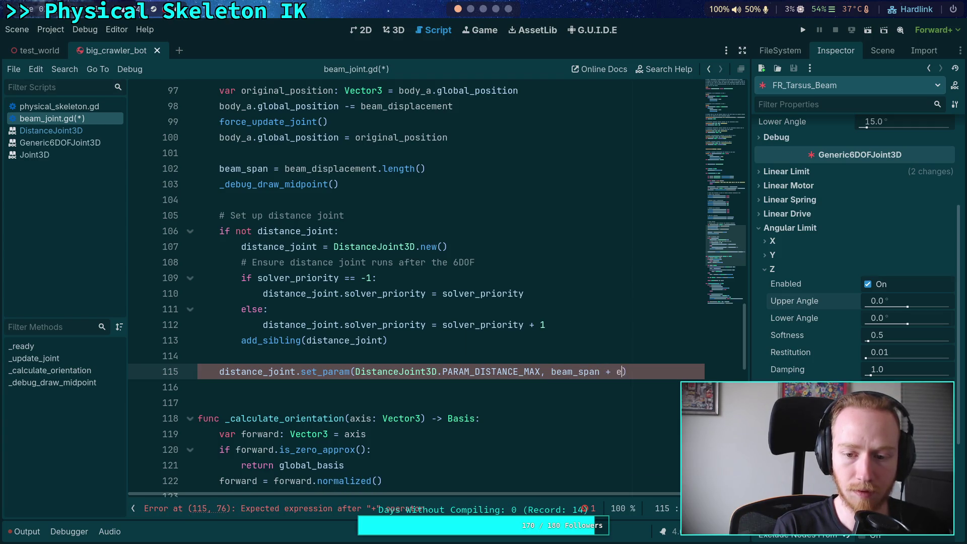
{"action": "type", "text": "x"}
{"action": "key", "text": "Return"}
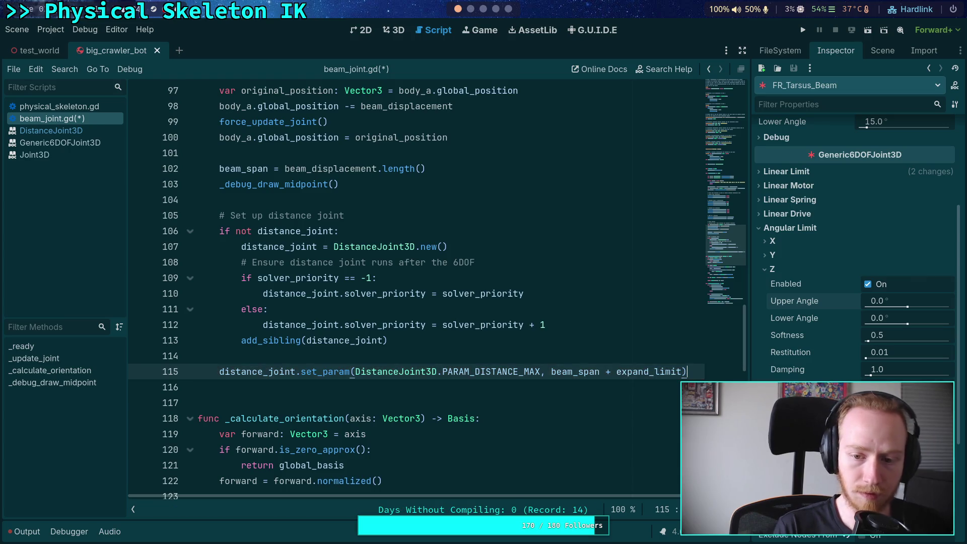
{"action": "key", "text": "Return"}
{"action": "type", "text": "dist"}
{"action": "key", "text": "Return"}
{"action": "type", "text": ".set_pa"}
{"action": "key", "text": "Return"}
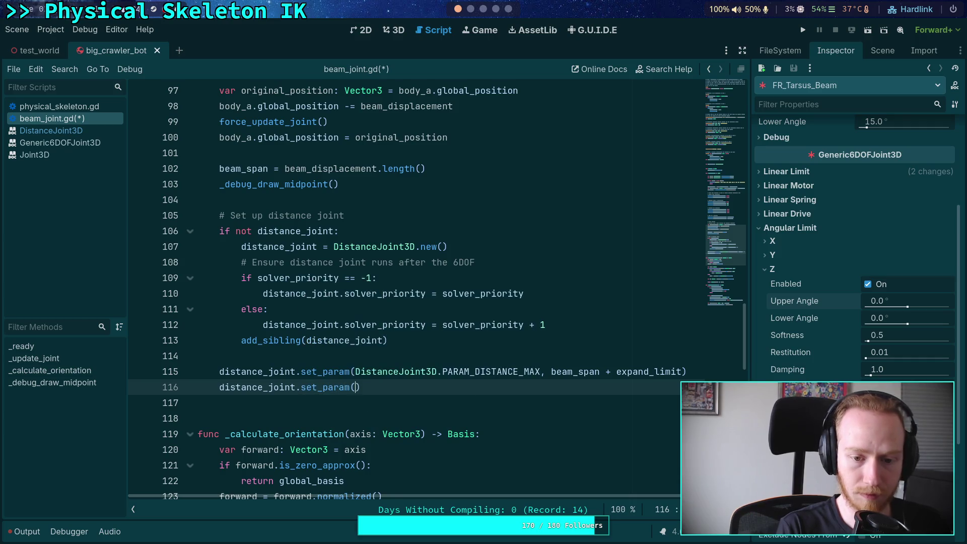
{"action": "key", "text": "Down"}
{"action": "key", "text": "Return"}
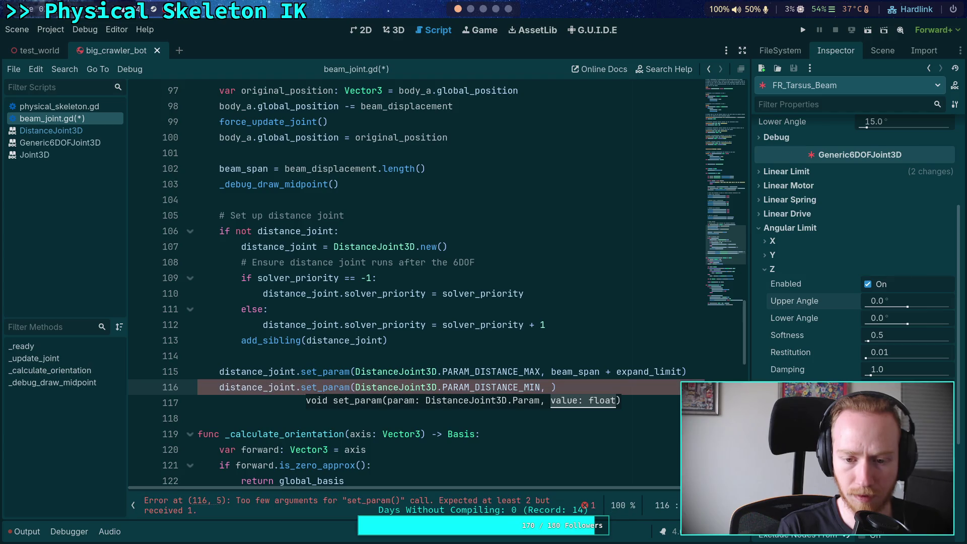
Make the minimum distance maxf(beam_span - contract_limit, 0.0).
{"action": "type", "text": "e"}
{"action": "key", "text": "Down"}
{"action": "key", "text": "Return"}
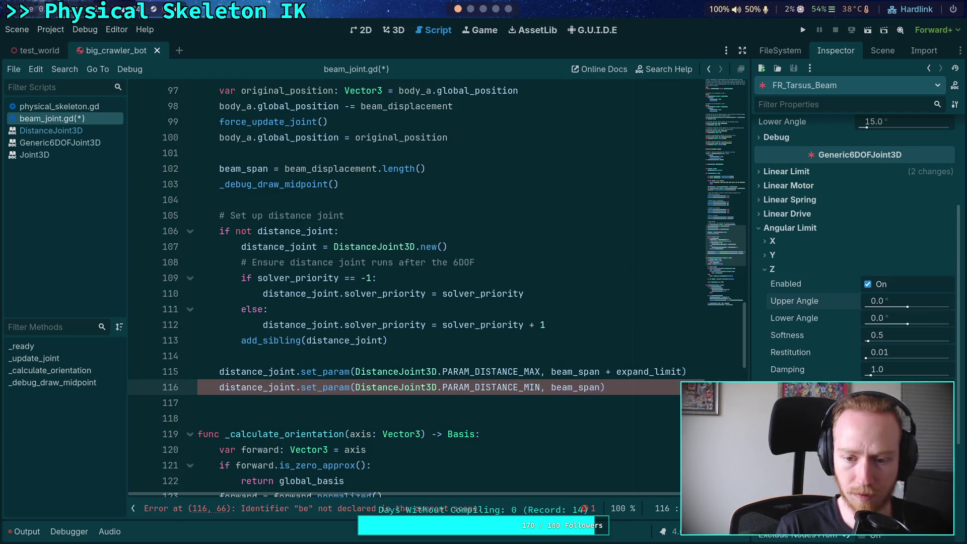
{"action": "type", "text": "contr"}
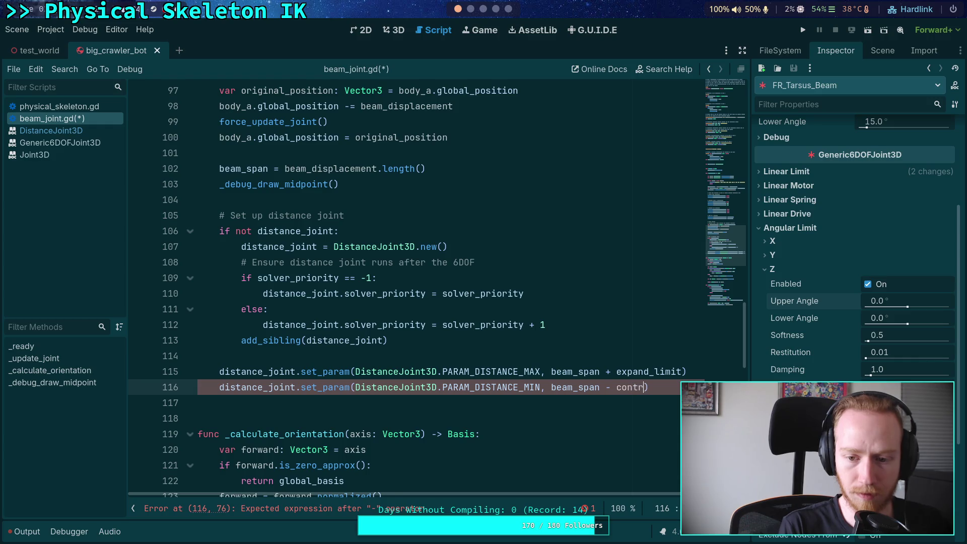
{"action": "key", "text": "Return"}
{"action": "type", "text": ")"}
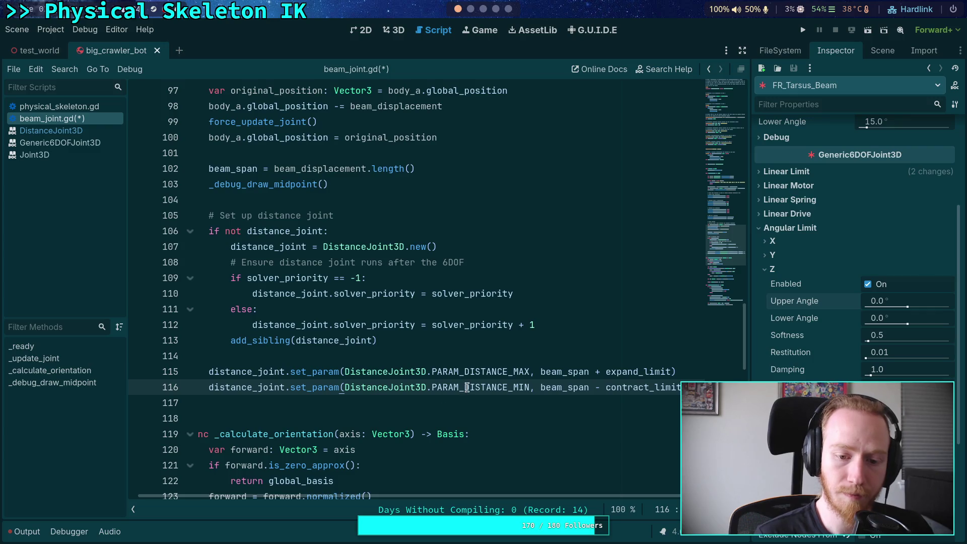
{"action": "mouse_move", "coordinate": [467, 387]}
{"action": "mouse_move", "coordinate": [327, 393]}
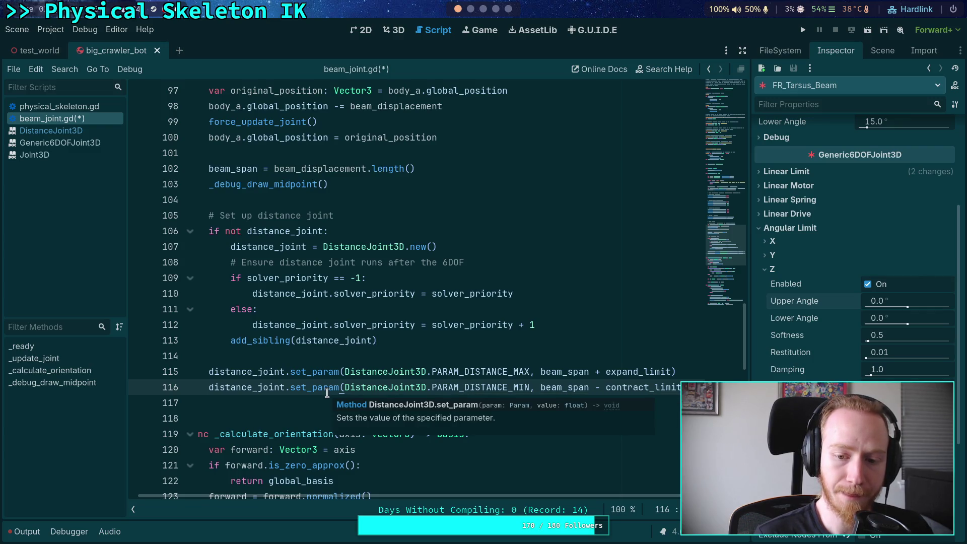
{"action": "left_click", "coordinate": [540, 388]}
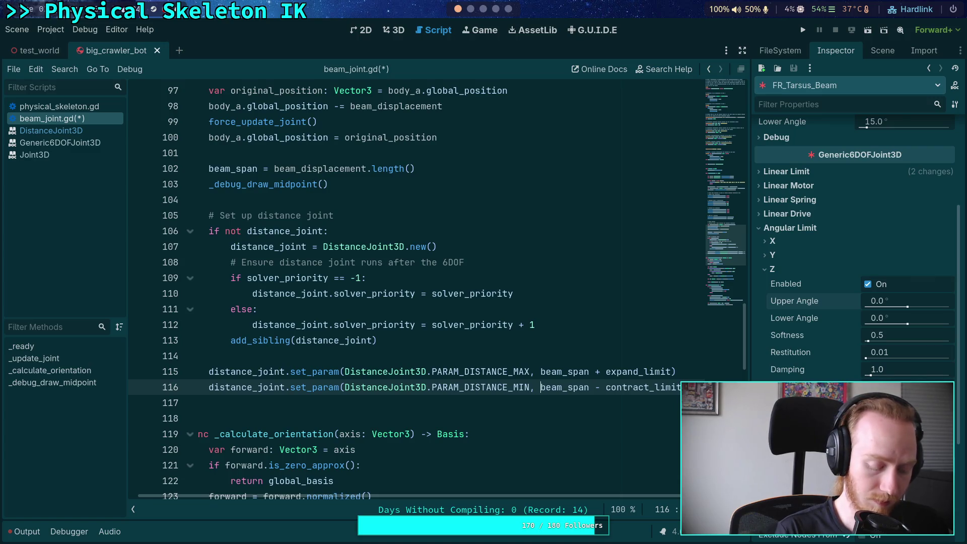
{"action": "type", "text": "maxf("}
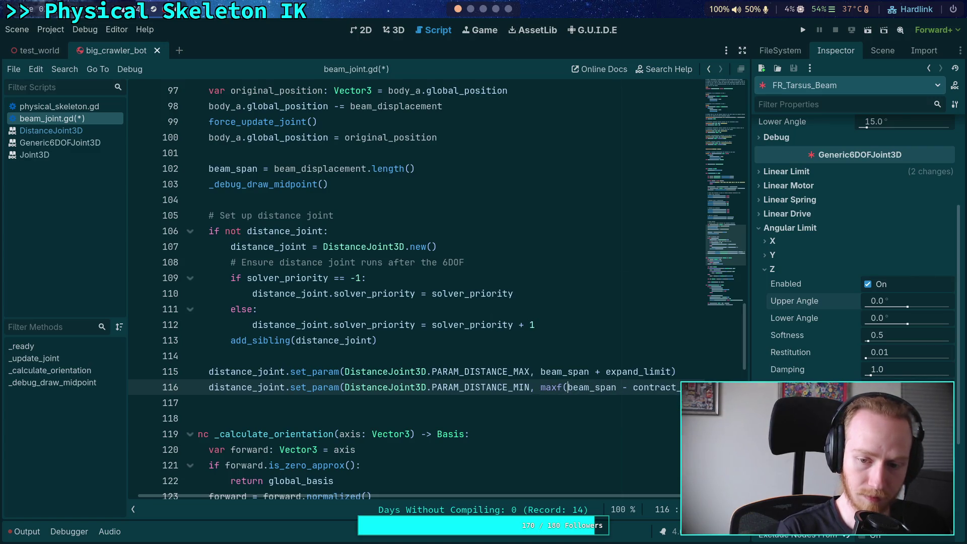
{"action": "key", "text": "End"}
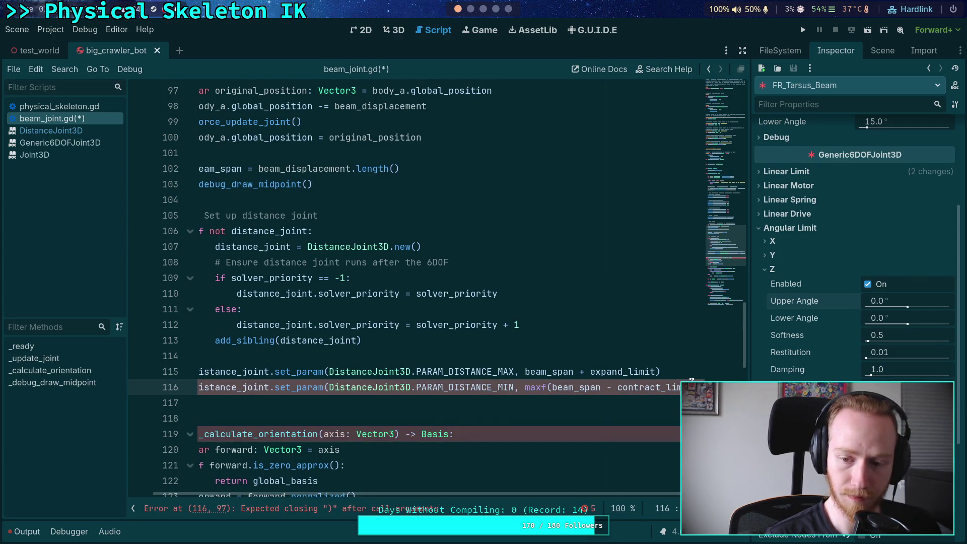
{"action": "type", "text": ", 0.0)"}
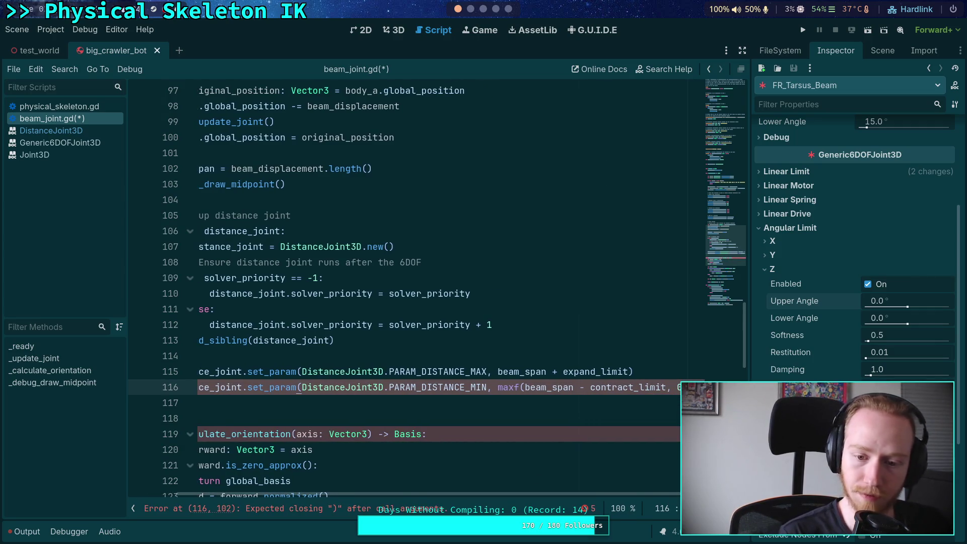
Save beam_joint.gd and rearrange the editor panels to widen the code view.
{"action": "key", "text": "ctrl+s"}
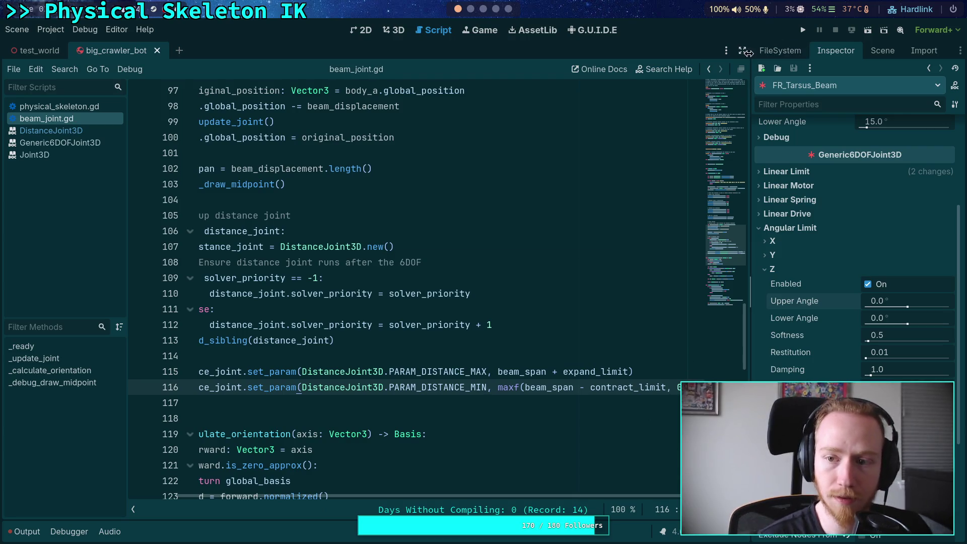
{"action": "left_click", "coordinate": [742, 51]}
{"action": "left_click", "coordinate": [133, 509]}
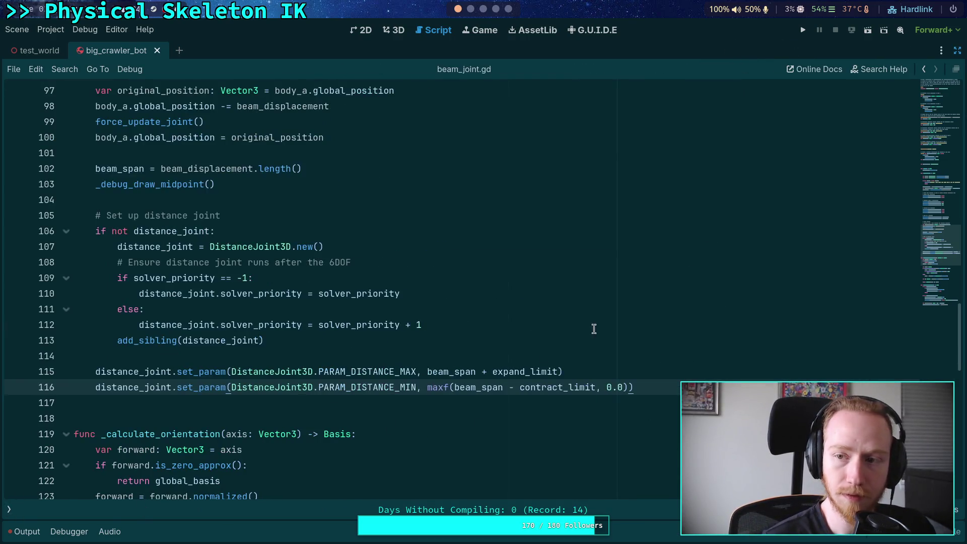
{"action": "left_click", "coordinate": [958, 51]}
Add distance_joint.set_point_param(POINT_PARAM_A, body_A_position) on a new line 117.
{"action": "key", "text": "Return"}
{"action": "type", "text": "dist"}
{"action": "key", "text": "Return"}
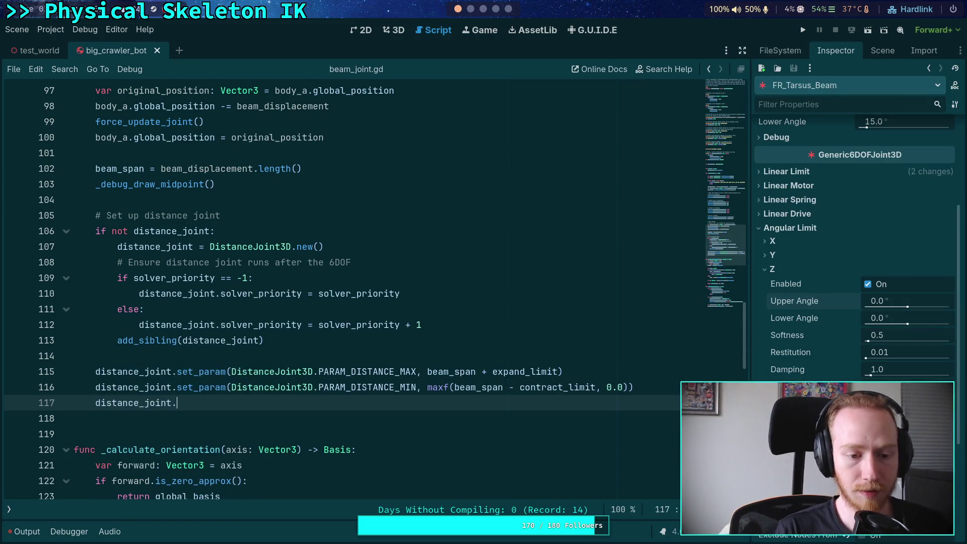
{"action": "type", "text": ".e"}
{"action": "key", "text": "BackSpace"}
{"action": "type", "text": "s"}
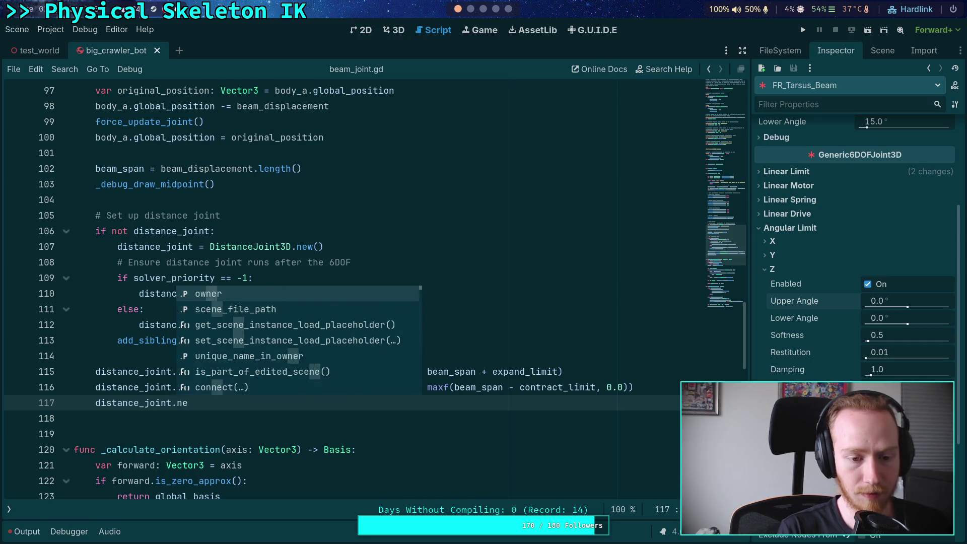
{"action": "type", "text": "et_poin"}
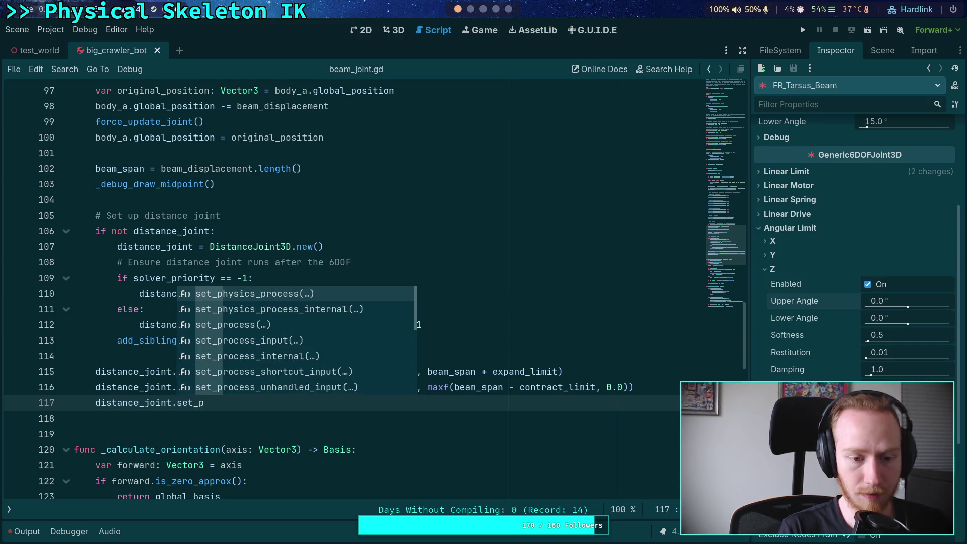
{"action": "type", "text": "t_param("}
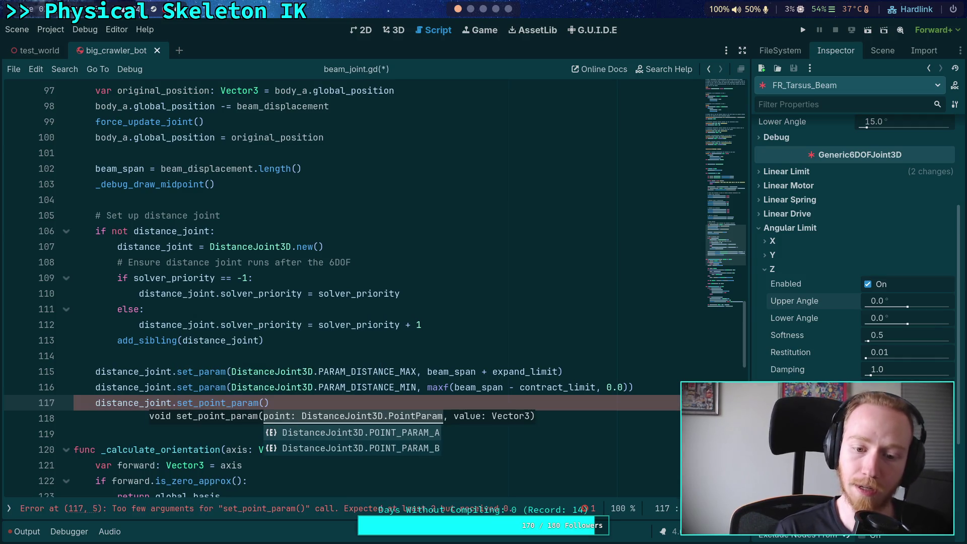
{"action": "key", "text": "Return"}
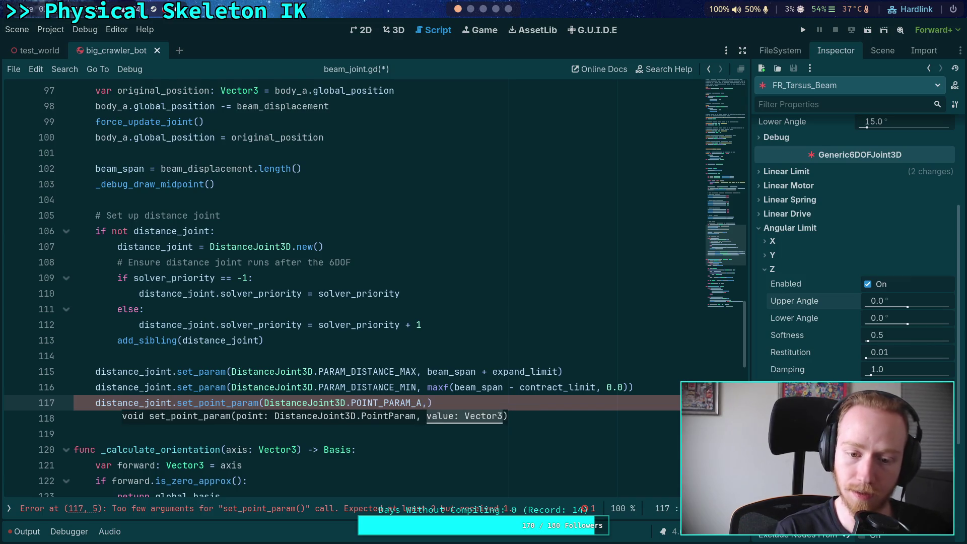
{"action": "type", "text": "body_"}
{"action": "key", "text": "Down"}
{"action": "key", "text": "Return"}
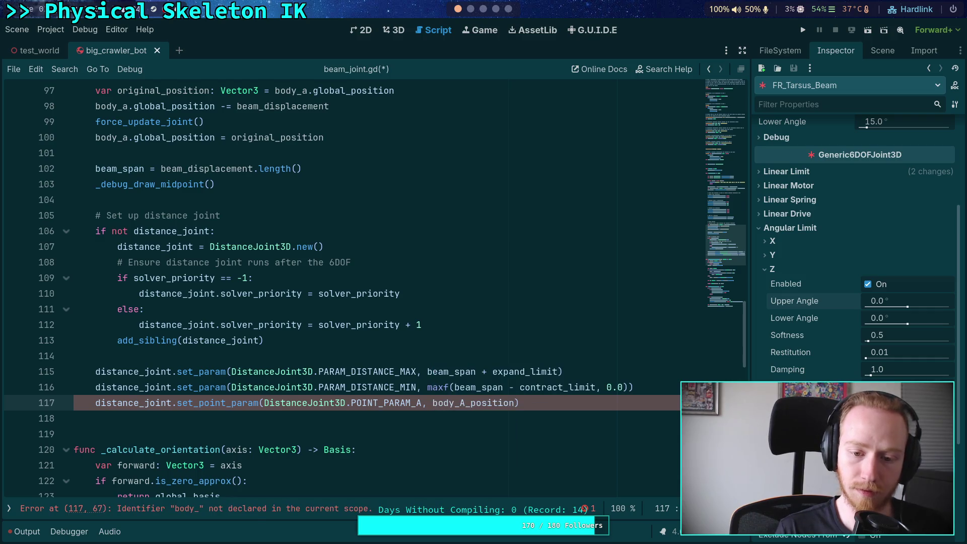
Duplicate that line and change it to set POINT_PARAM_B from body_B_position.
{"action": "key", "text": "ctrl+shift+d"}
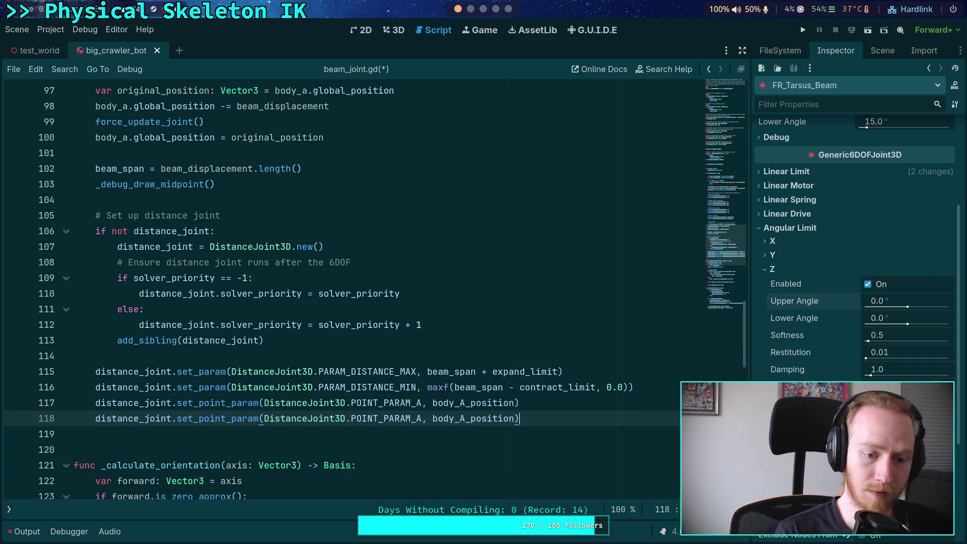
{"action": "key", "text": "Left"}
{"action": "key", "text": "Left"}
{"action": "key", "text": "Left"}
{"action": "key", "text": "BackSpace"}
{"action": "type", "text": "B"}
{"action": "key", "text": "Right"}
{"action": "key", "text": "Right"}
{"action": "key", "text": "Right"}
{"action": "key", "text": "BackSpace"}
{"action": "type", "text": "B"}
{"action": "key", "text": "End"}
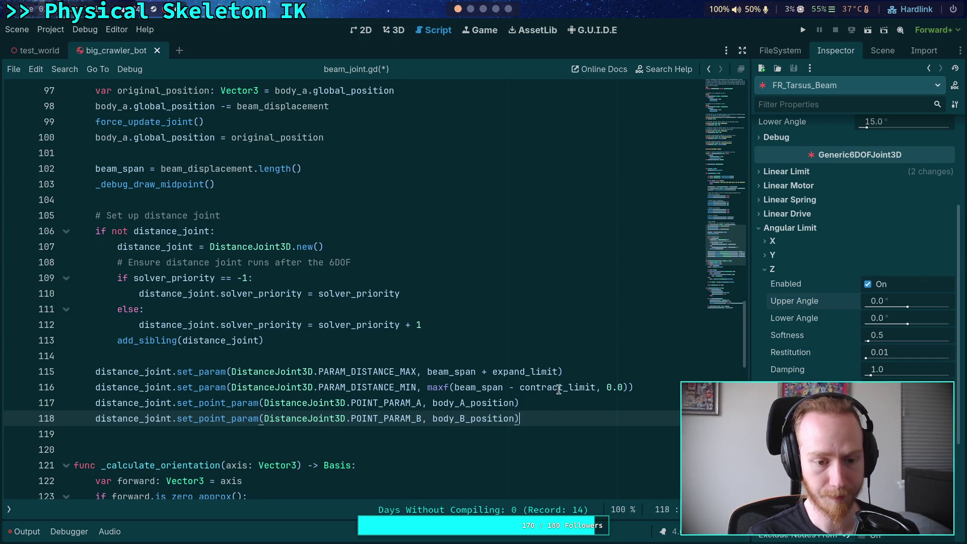
Open the DistanceJoint3D reference page from the scripts list and scroll down to Enumerations.
{"action": "left_click", "coordinate": [12, 509]}
{"action": "left_click", "coordinate": [65, 131]}
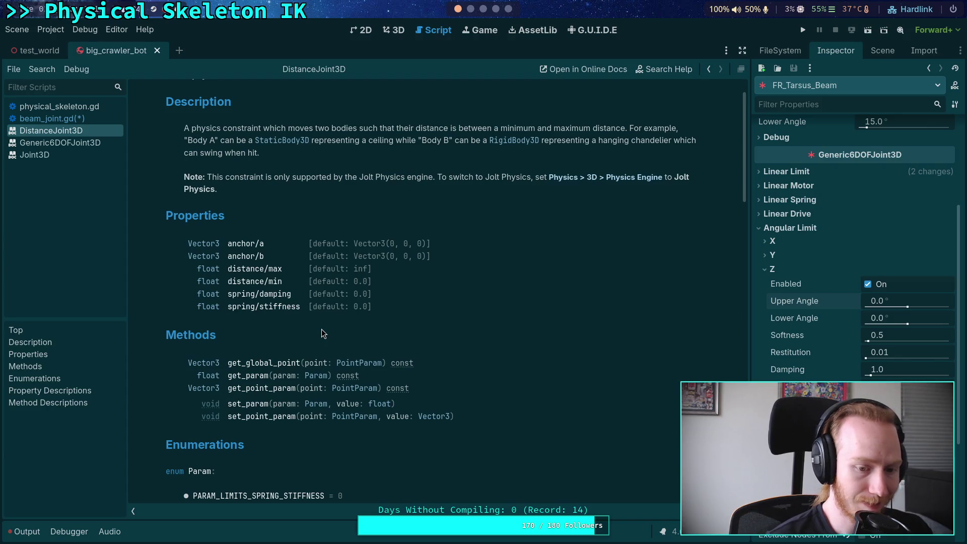
{"action": "scroll", "coordinate": [322, 334], "scroll_direction": "down", "scroll_amount": 3}
{"action": "scroll", "coordinate": [322, 333], "scroll_direction": "down", "scroll_amount": 6}
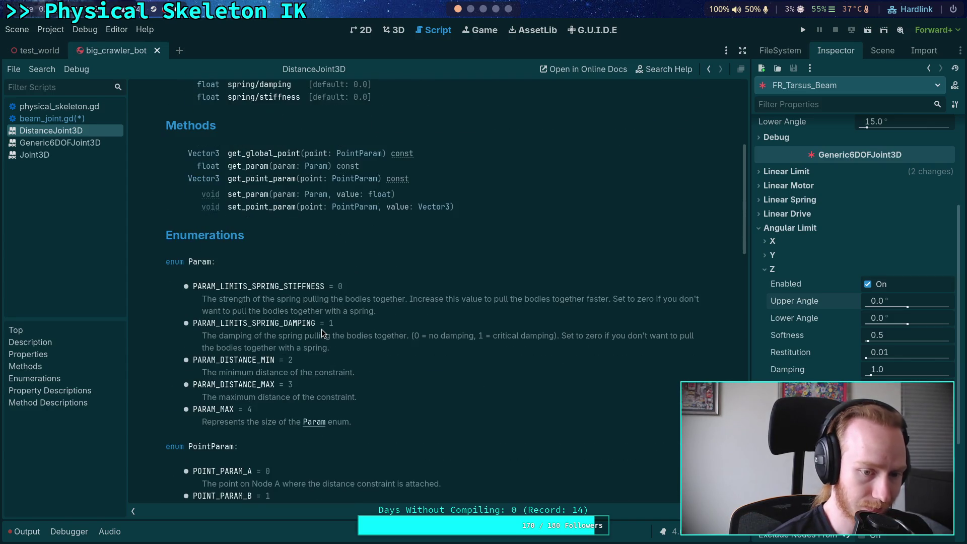
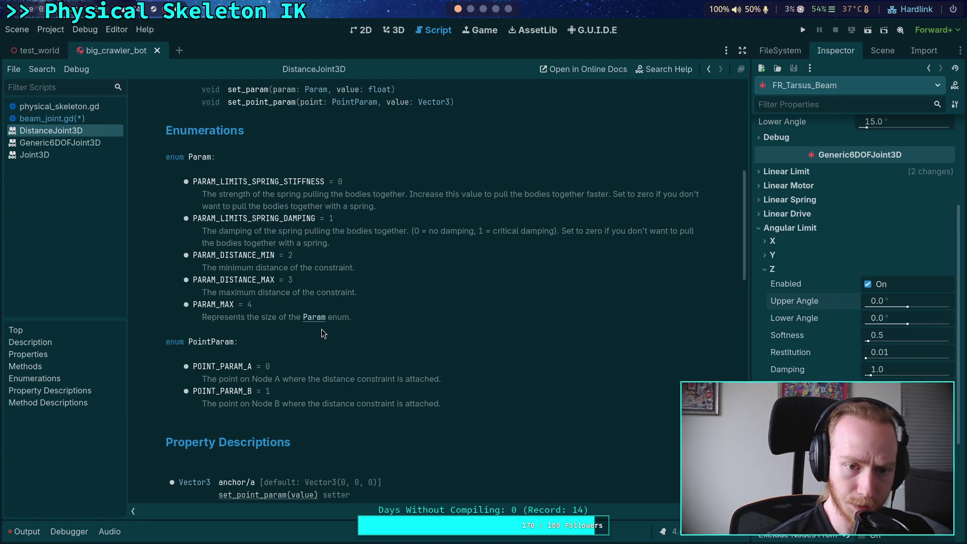
Read through the DistanceJoint3D parameter docs, then reopen beam_joint.gd at empty line 119.
{"action": "scroll", "coordinate": [365, 236], "scroll_direction": "down", "scroll_amount": 2}
{"action": "scroll", "coordinate": [365, 236], "scroll_direction": "down", "scroll_amount": 8}
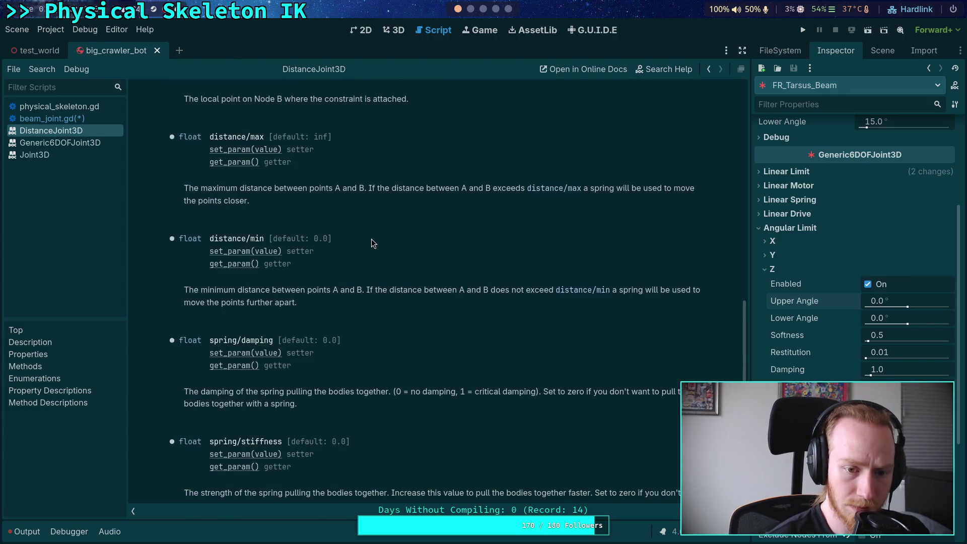
{"action": "scroll", "coordinate": [371, 243], "scroll_direction": "down", "scroll_amount": 1}
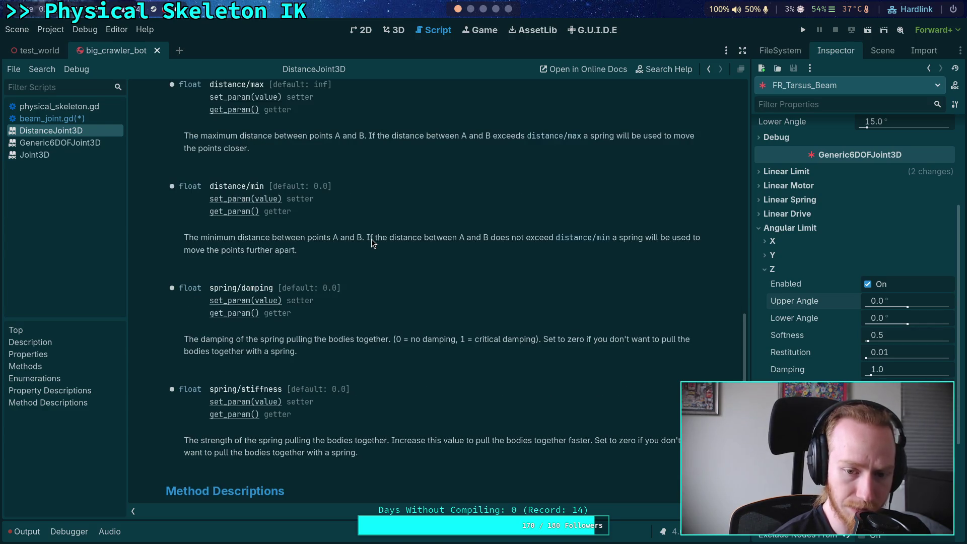
{"action": "scroll", "coordinate": [371, 242], "scroll_direction": "up", "scroll_amount": 6}
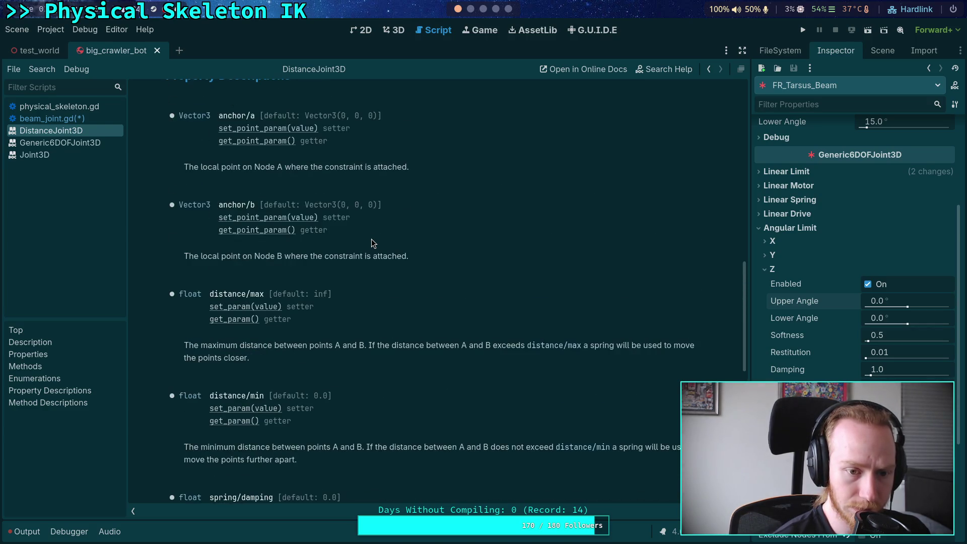
{"action": "scroll", "coordinate": [371, 243], "scroll_direction": "up", "scroll_amount": 1}
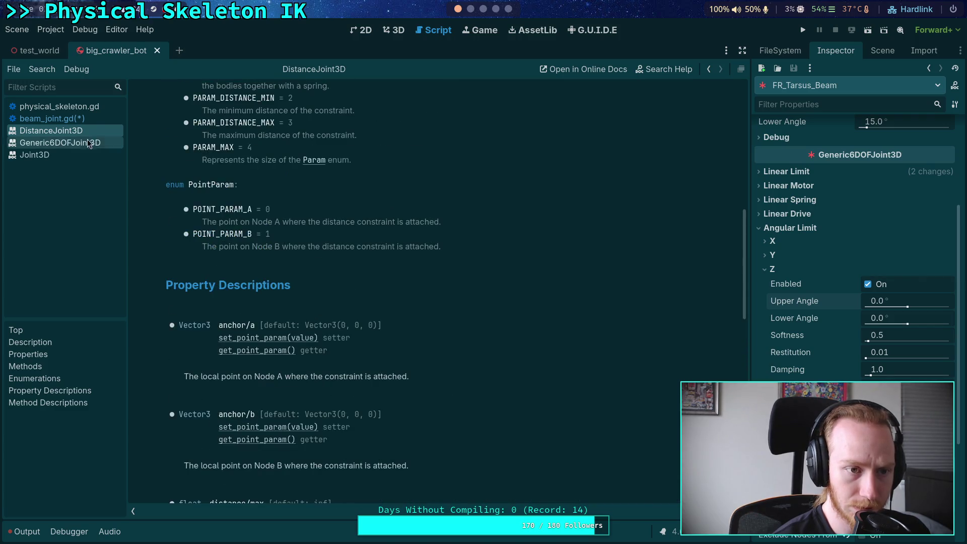
{"action": "left_click", "coordinate": [52, 118]}
{"action": "left_click", "coordinate": [421, 430]}
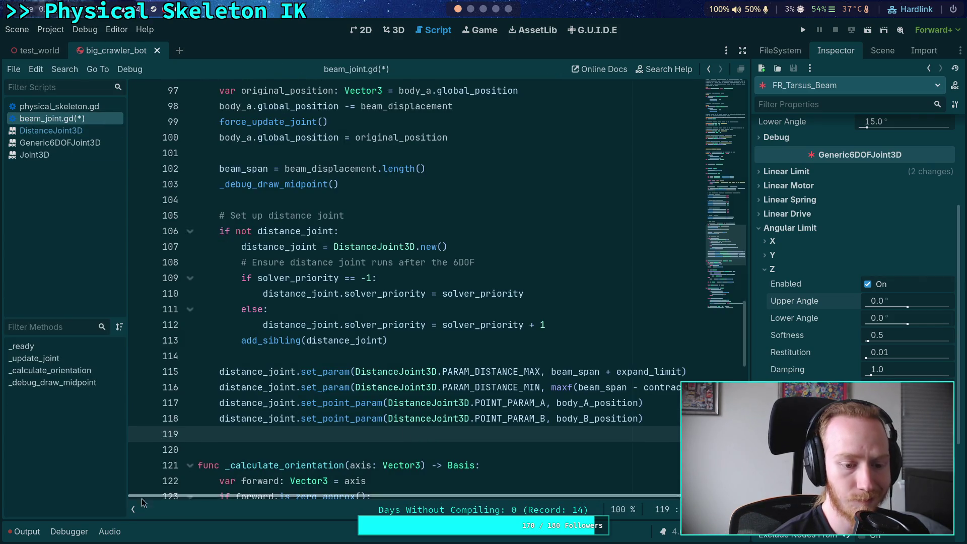
Add distance_joint.force_update_joint() on a new line 120 and save beam_joint.gd.
{"action": "left_click", "coordinate": [133, 509]}
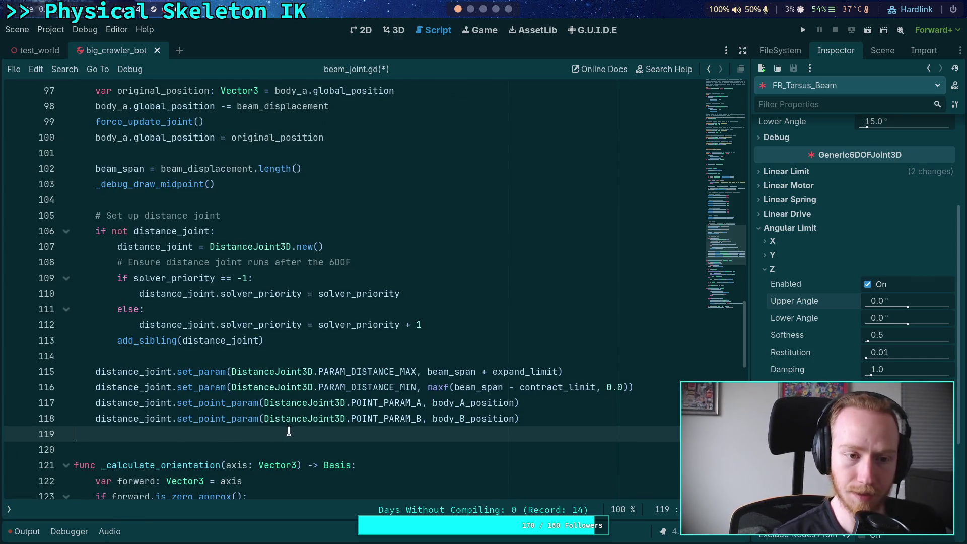
{"action": "key", "text": "Return"}
{"action": "type", "text": "force-"}
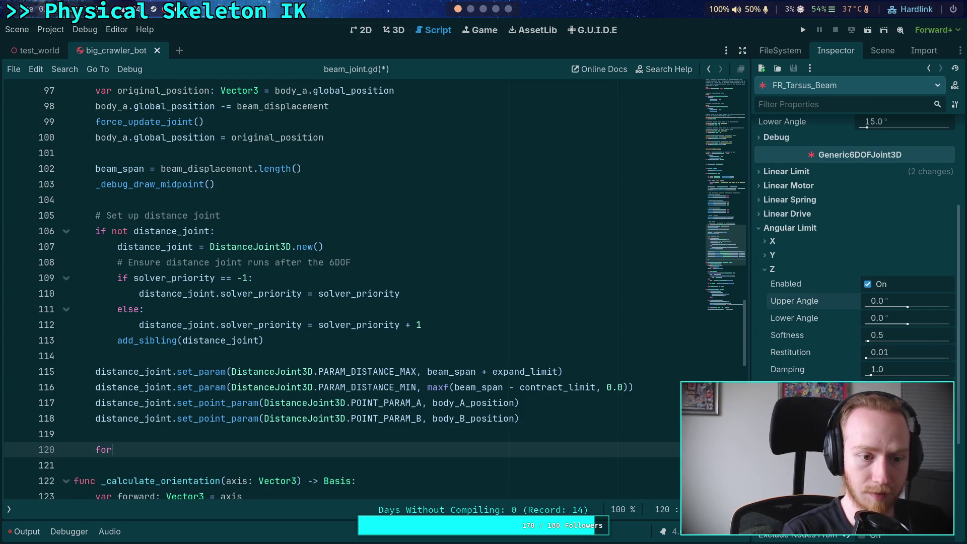
{"action": "type", "text": "upd"}
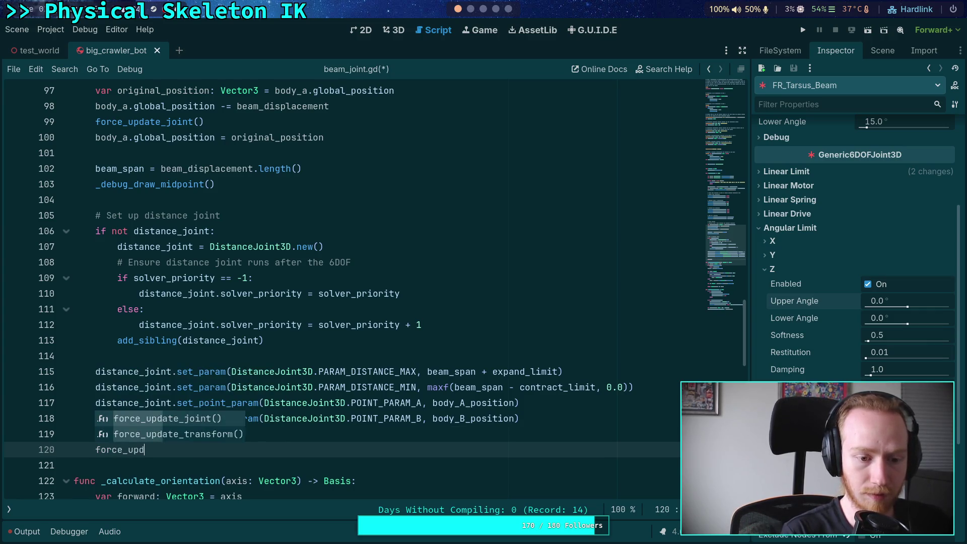
{"action": "key", "text": "Return"}
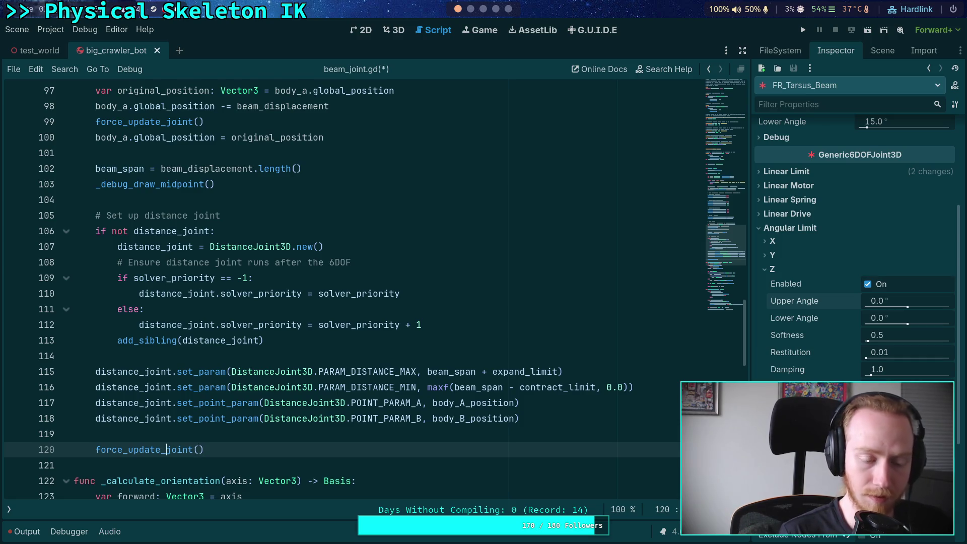
{"action": "type", "text": "distance_joint"}
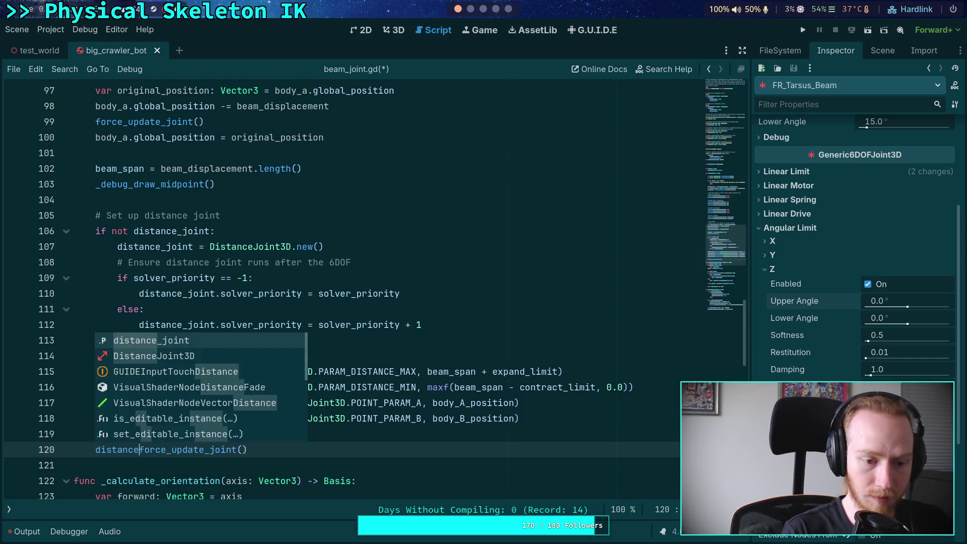
{"action": "type", "text": "."}
{"action": "key", "text": "ctrl+s"}
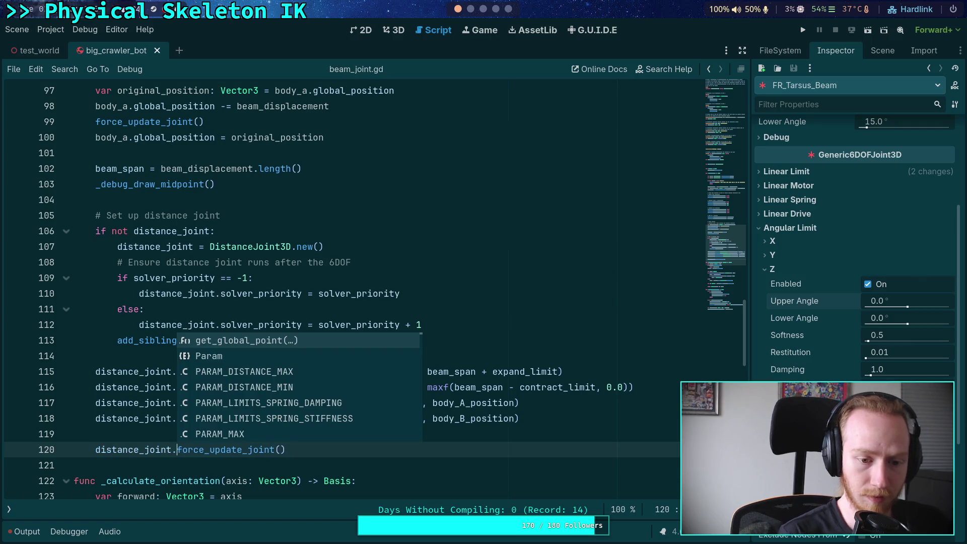
Switch to the Neovim workspace showing distance_joint_3d.cpp.
{"action": "left_click", "coordinate": [134, 349]}
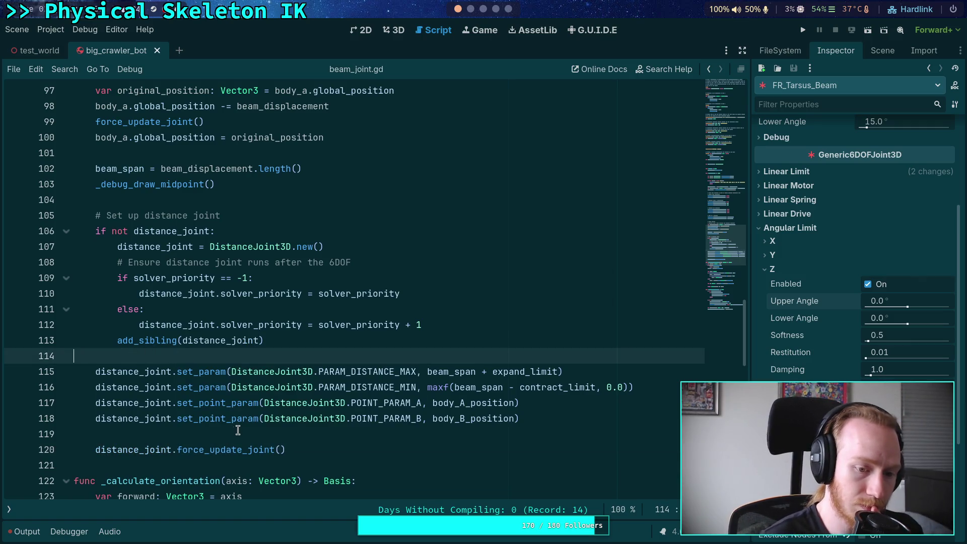
{"action": "left_click", "coordinate": [239, 429]}
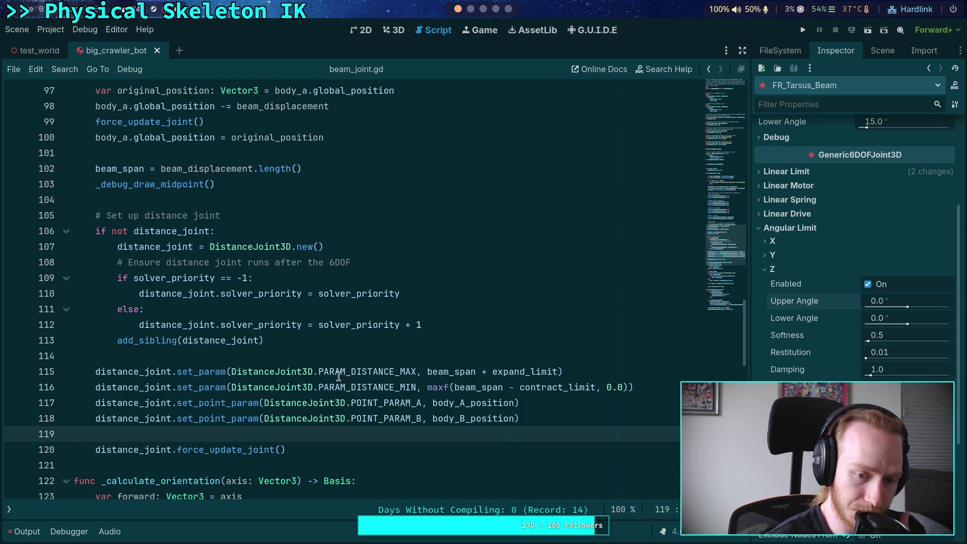
{"action": "left_click", "coordinate": [470, 9]}
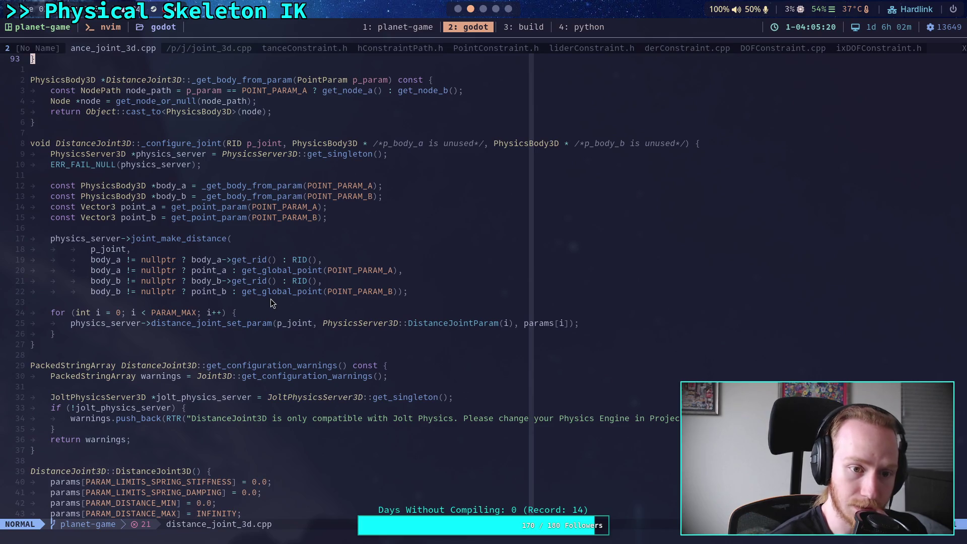
Review set_param and set_point_param in distance_joint_3d.cpp, then return to Godot.
{"action": "scroll", "coordinate": [272, 299], "scroll_direction": "down", "scroll_amount": 8}
{"action": "scroll", "coordinate": [275, 296], "scroll_direction": "up", "scroll_amount": 16}
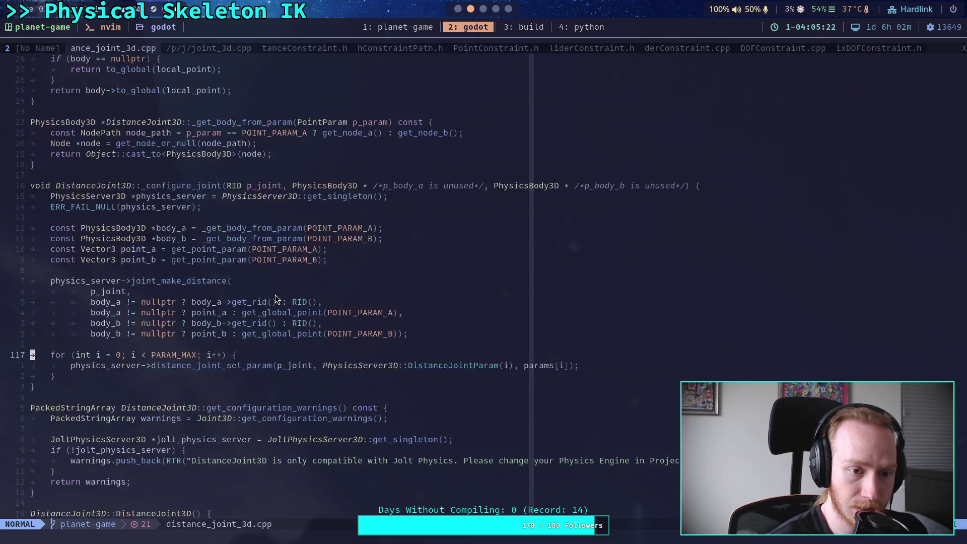
{"action": "scroll", "coordinate": [275, 299], "scroll_direction": "up", "scroll_amount": 7}
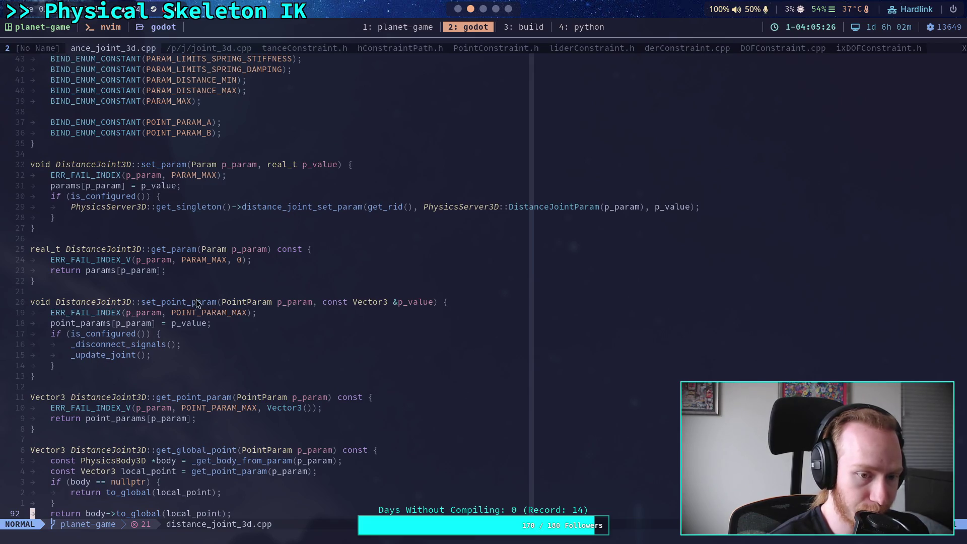
{"action": "key", "text": "super+1"}
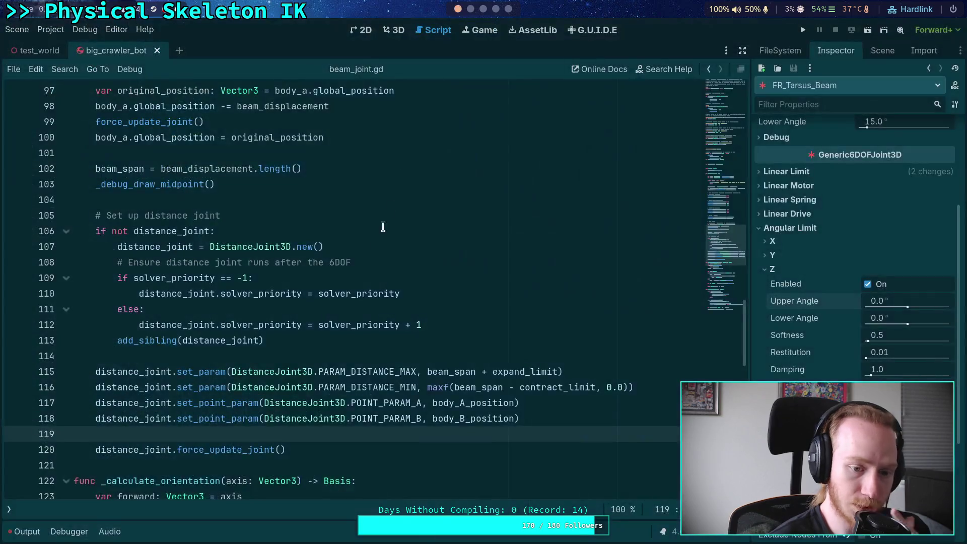
Delete the distance_joint.force_update_joint() line from beam_joint.gd.
{"action": "left_click", "coordinate": [313, 448], "text": "shift"}
{"action": "key", "text": "BackSpace"}
{"action": "key", "text": "BackSpace"}
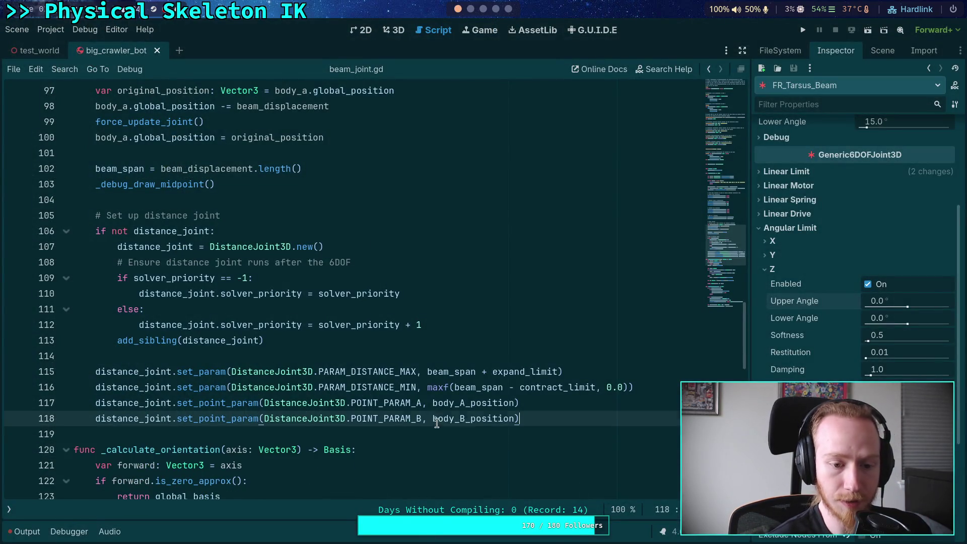
{"action": "scroll", "coordinate": [425, 391], "scroll_direction": "up", "scroll_amount": 9}
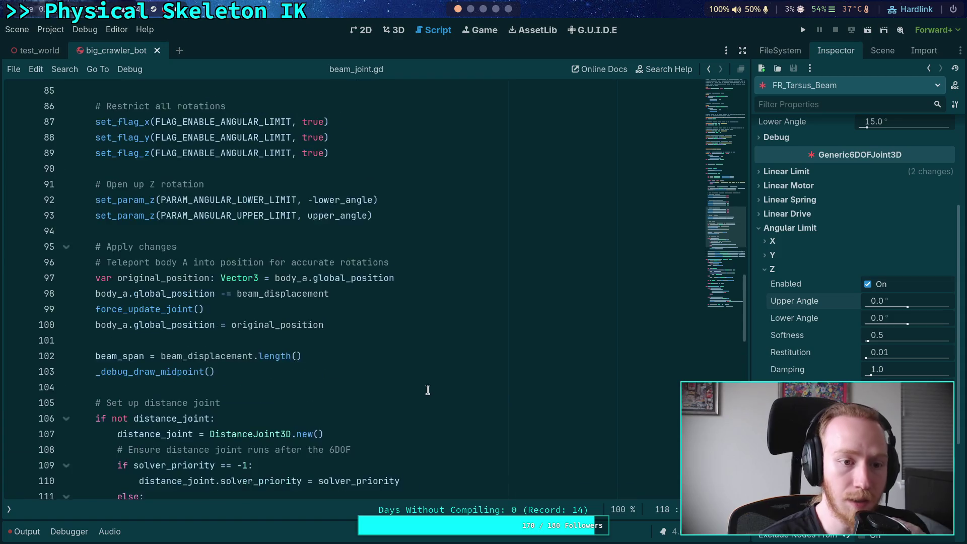
{"action": "scroll", "coordinate": [408, 371], "scroll_direction": "up", "scroll_amount": 4}
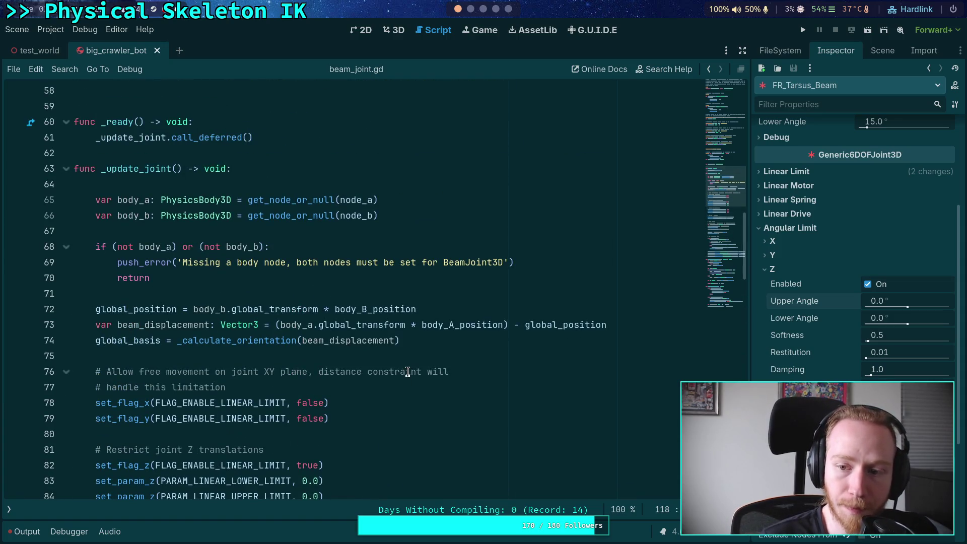
Show the scene tree with FR_Tarsus_Beam and switch to the crawler bot's 3D view.
{"action": "left_click", "coordinate": [882, 51]}
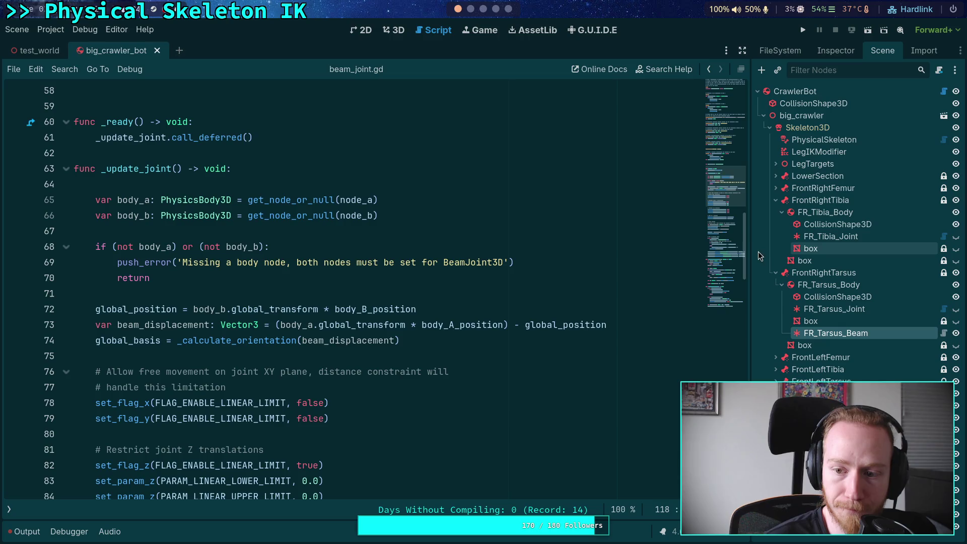
{"action": "left_click_drag", "start_coordinate": [747, 261], "coordinate": [695, 260]}
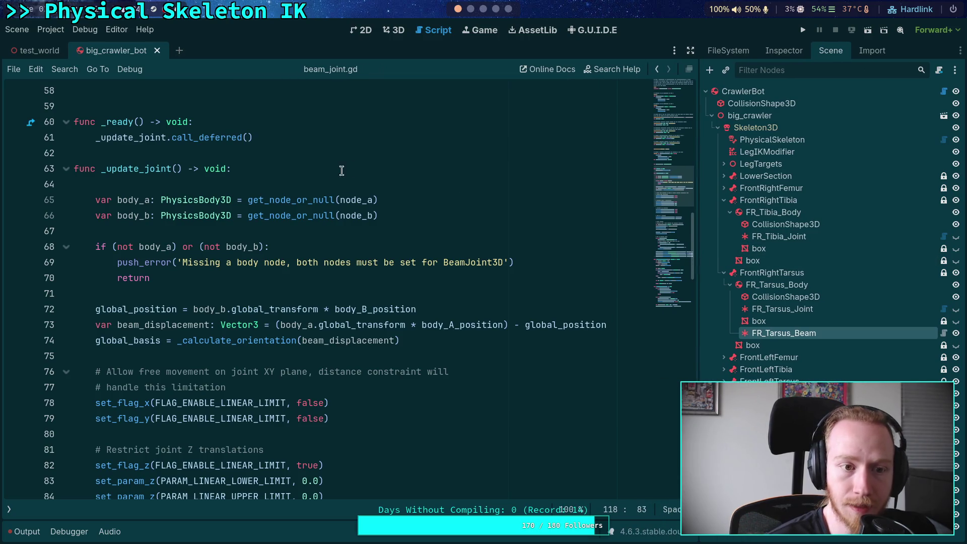
{"action": "scroll", "coordinate": [317, 190], "scroll_direction": "up", "scroll_amount": 2}
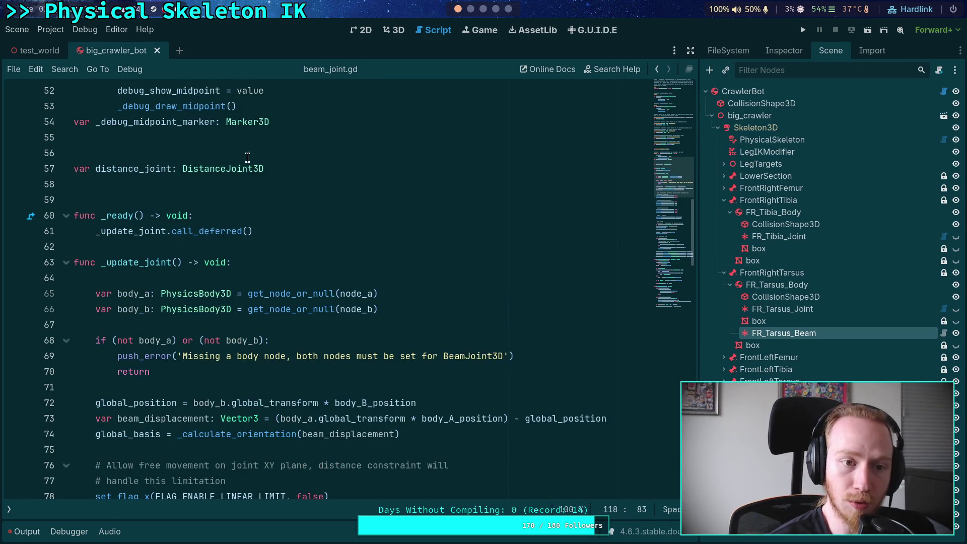
{"action": "scroll", "coordinate": [250, 159], "scroll_direction": "up", "scroll_amount": 3}
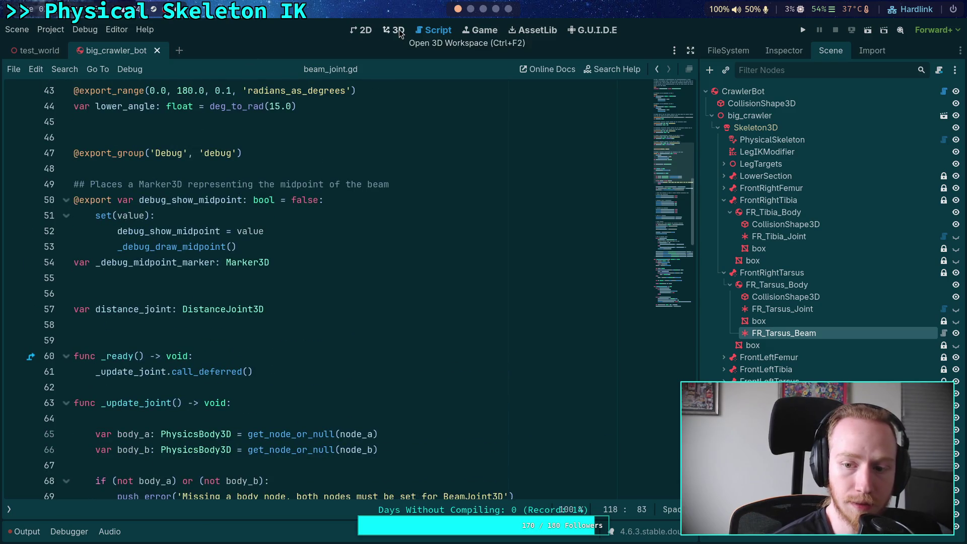
{"action": "left_click", "coordinate": [395, 30]}
{"action": "left_click", "coordinate": [85, 30]}
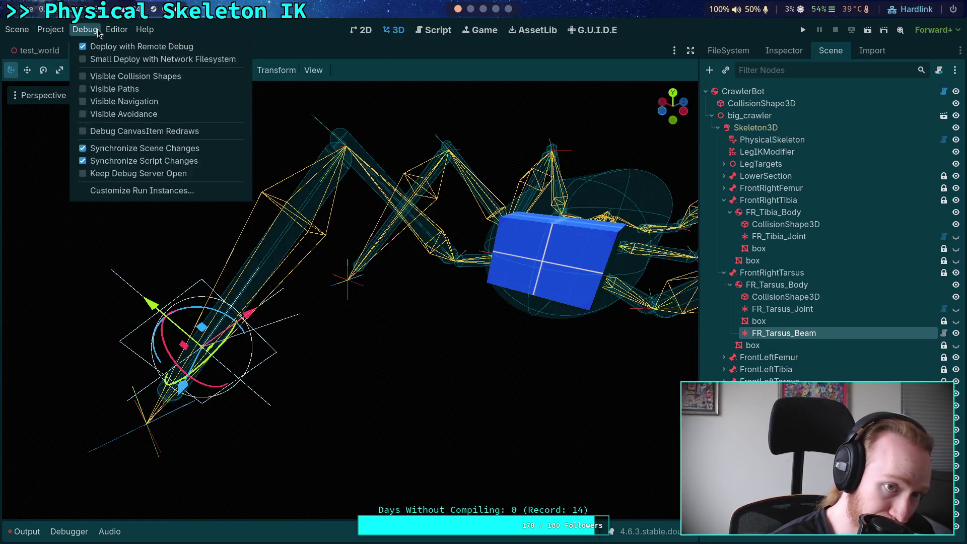
Restore the Default editor layout and widen the Inspector and left docks.
{"action": "mouse_move", "coordinate": [116, 30]}
{"action": "mouse_move", "coordinate": [176, 90]}
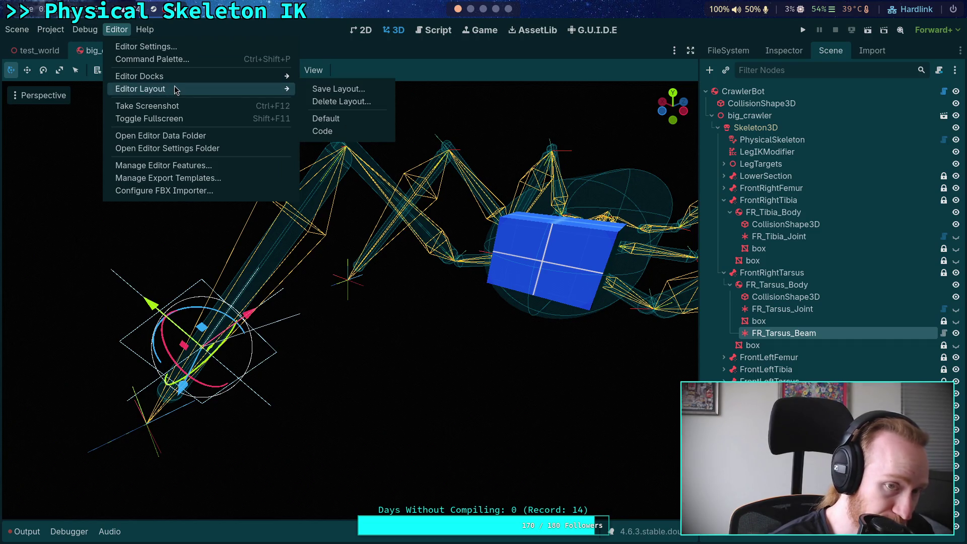
{"action": "left_click", "coordinate": [340, 119]}
{"action": "left_click_drag", "start_coordinate": [823, 204], "coordinate": [734, 209]}
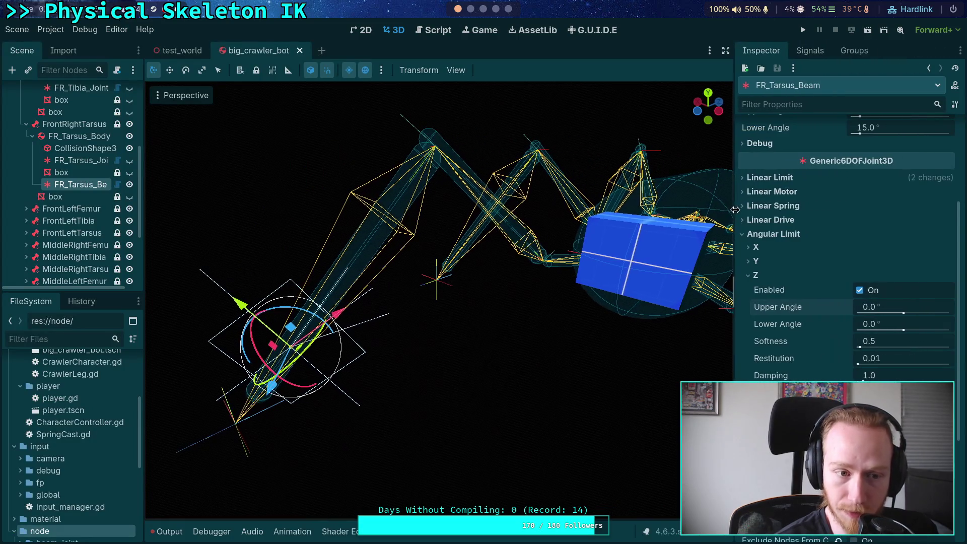
{"action": "left_click_drag", "start_coordinate": [143, 280], "coordinate": [183, 276]}
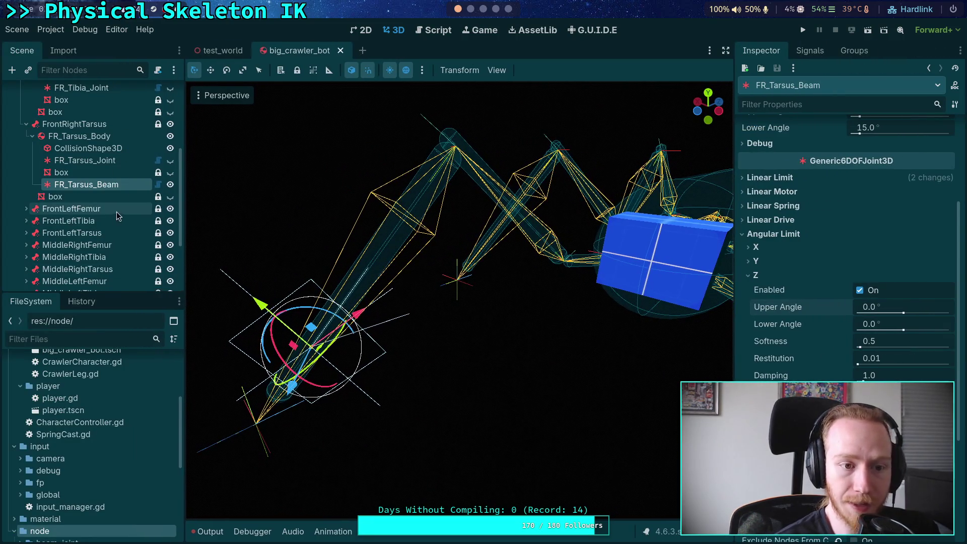
{"action": "scroll", "coordinate": [852, 283], "scroll_direction": "up", "scroll_amount": 5}
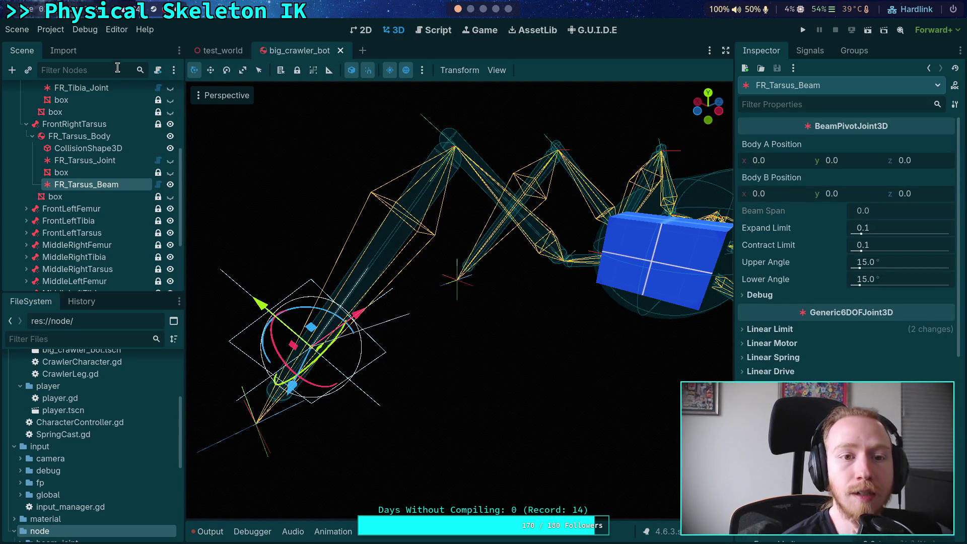
Show the Output log and reload the saved crawler bot scene, then edit Body A Position y.
{"action": "left_click", "coordinate": [209, 531]}
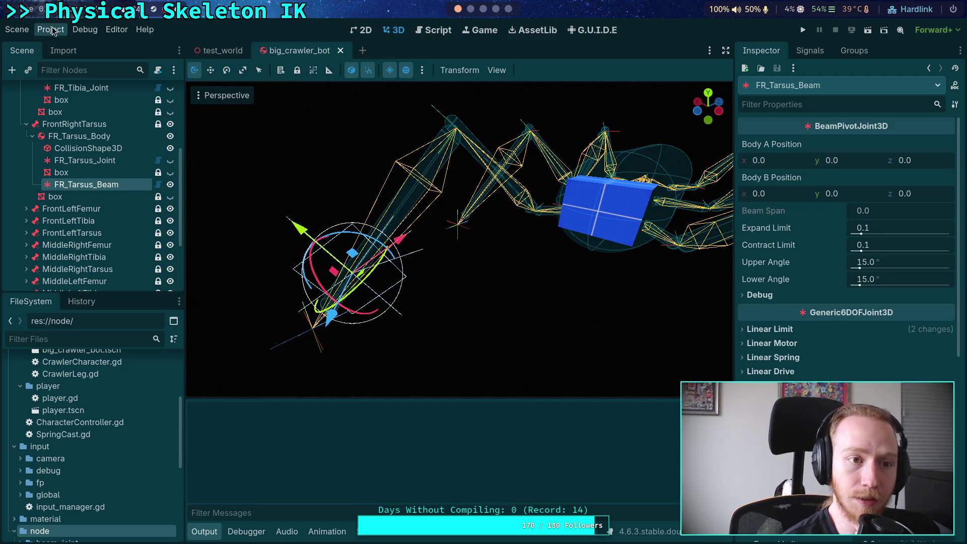
{"action": "left_click", "coordinate": [17, 29]}
{"action": "left_click", "coordinate": [75, 246]}
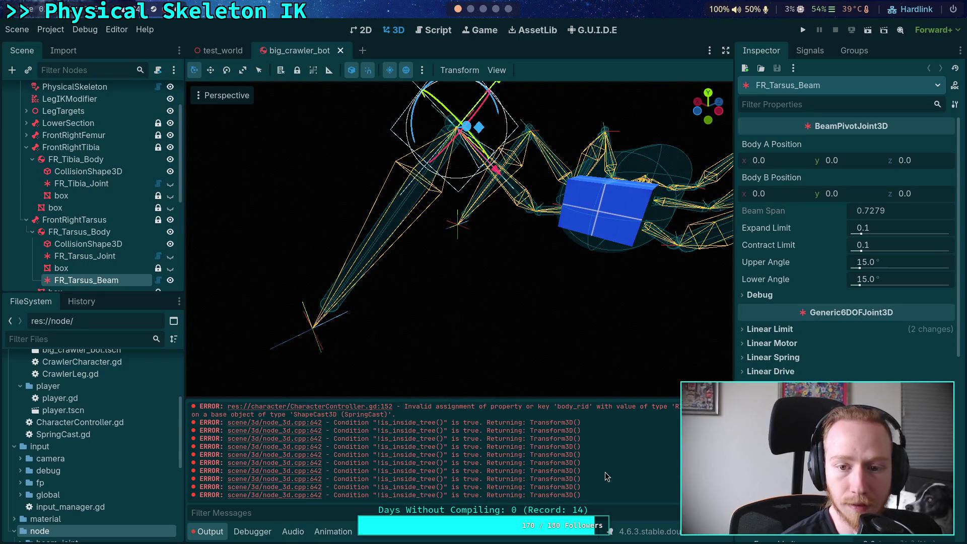
{"action": "scroll", "coordinate": [96, 201], "scroll_direction": "down", "scroll_amount": 1}
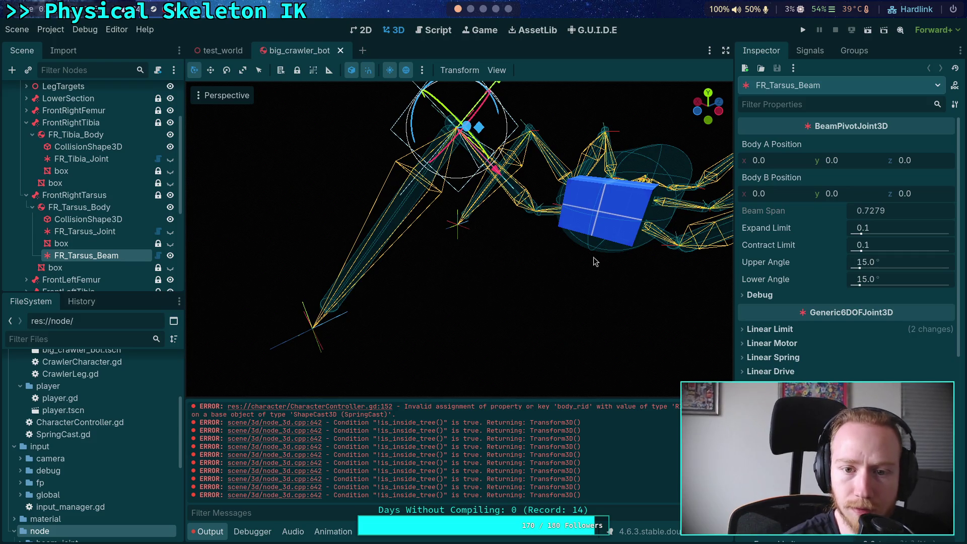
{"action": "scroll", "coordinate": [599, 261], "scroll_direction": "up", "scroll_amount": 5}
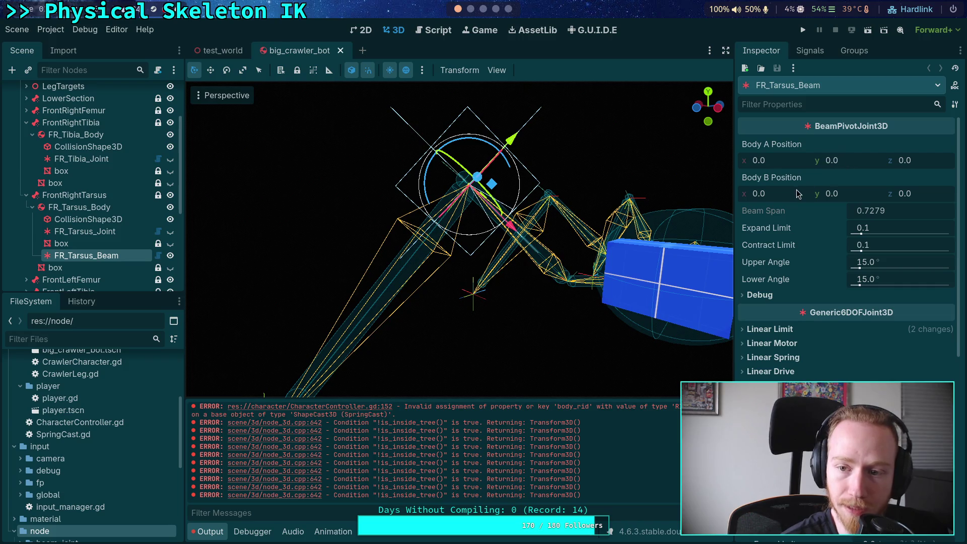
{"action": "left_click", "coordinate": [861, 164]}
Set Body A Position y to 0.4 and Body B Position y to 1.125.
{"action": "type", "text": "0.4"}
{"action": "key", "text": "Return"}
{"action": "left_click", "coordinate": [859, 196]}
{"action": "type", "text": "1.125"}
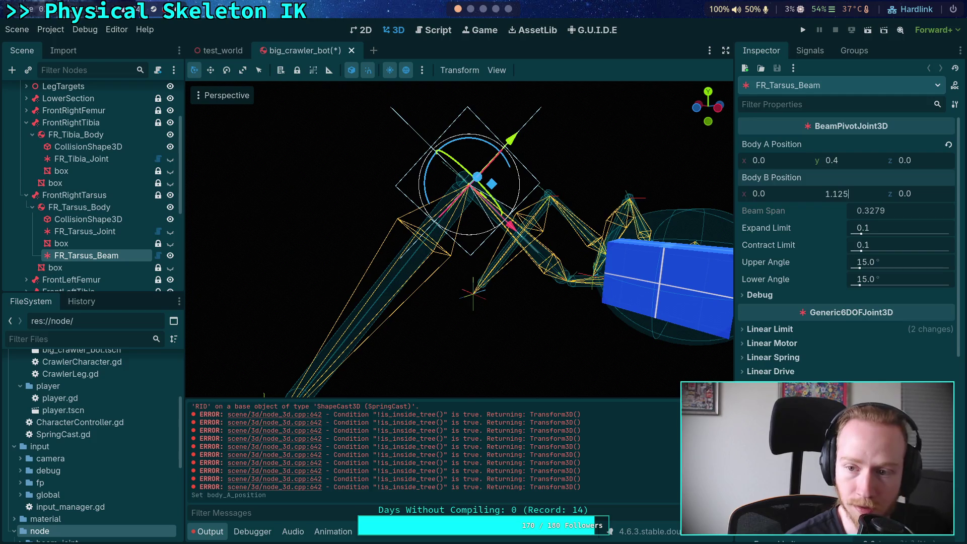
{"action": "key", "text": "Return"}
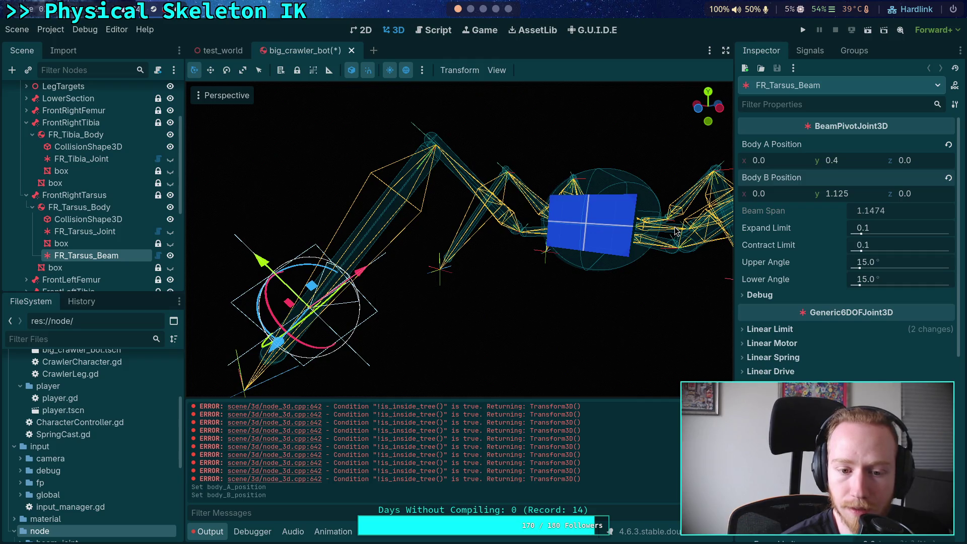
Reframe the leg rig and lower Upper Angle from 15.0° to 3.5°.
{"action": "left_click_drag", "start_coordinate": [642, 259], "coordinate": [579, 236]}
{"action": "key", "text": "a"}
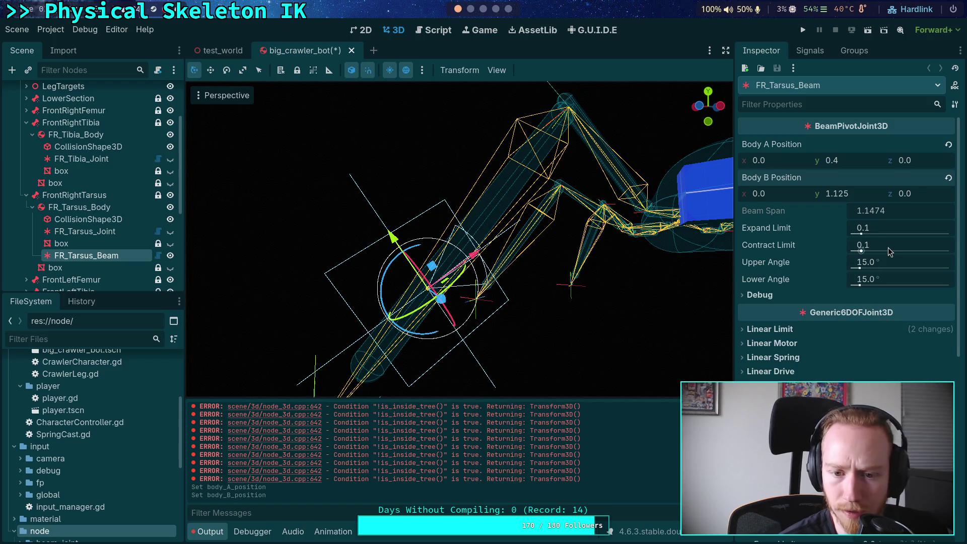
{"action": "mouse_move", "coordinate": [895, 260]}
{"action": "left_mouse_down"}
{"action": "mouse_move", "coordinate": [856, 261]}
{"action": "mouse_move", "coordinate": [863, 268]}
{"action": "left_mouse_up"}
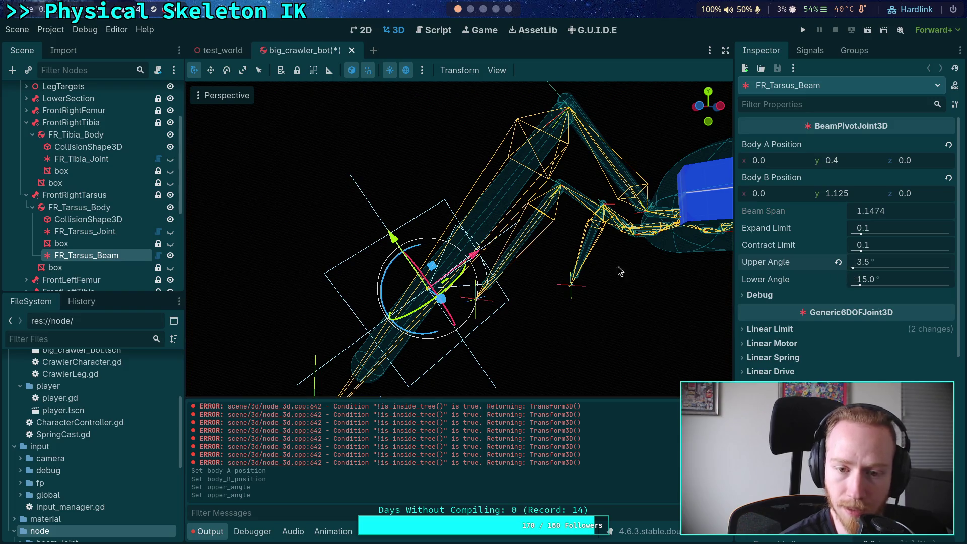
{"action": "scroll", "coordinate": [580, 262], "scroll_direction": "up", "scroll_amount": 4}
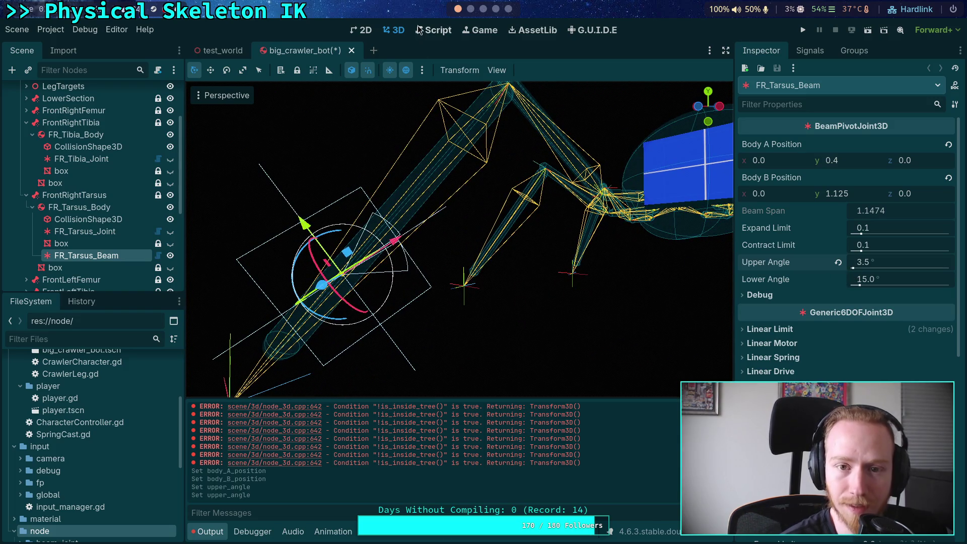
Write a set(value) setter for expand_limit that stores the value and calls _update_joint().
{"action": "left_click", "coordinate": [433, 29]}
{"action": "scroll", "coordinate": [437, 243], "scroll_direction": "up", "scroll_amount": 5}
{"action": "scroll", "coordinate": [437, 243], "scroll_direction": "up", "scroll_amount": 5}
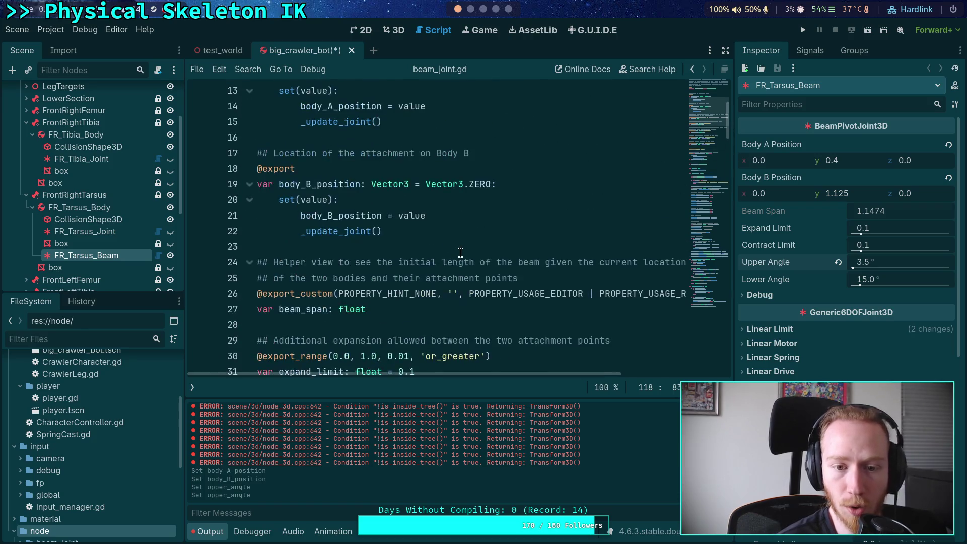
{"action": "scroll", "coordinate": [408, 202], "scroll_direction": "down", "scroll_amount": 3}
{"action": "left_click", "coordinate": [543, 231]}
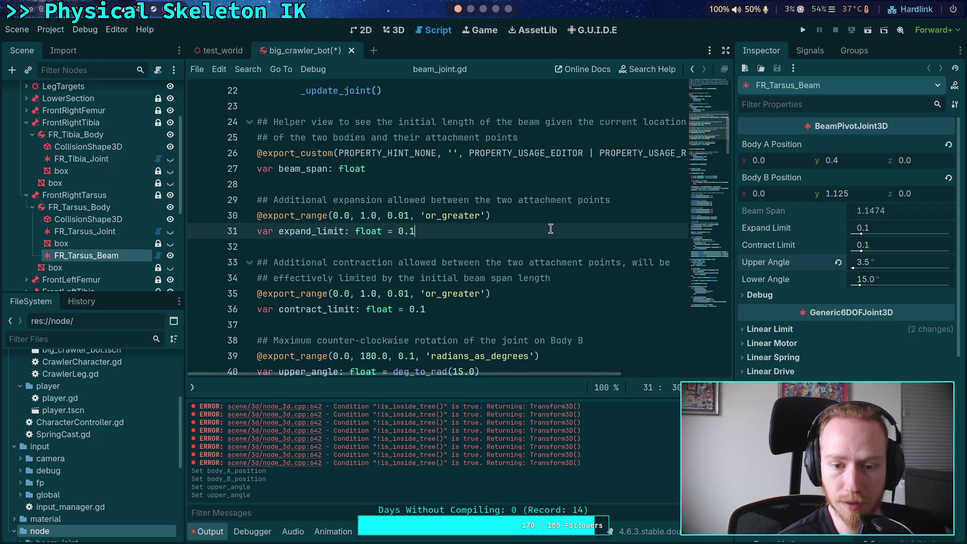
{"action": "scroll", "coordinate": [538, 245], "scroll_direction": "down", "scroll_amount": 1}
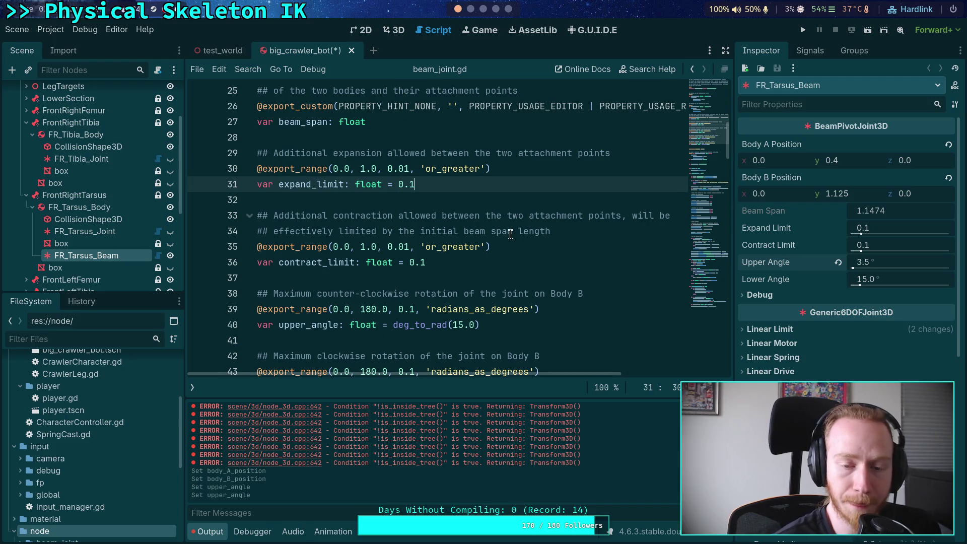
{"action": "type", "text": ":"}
{"action": "key", "text": "Return"}
{"action": "type", "text": "set("}
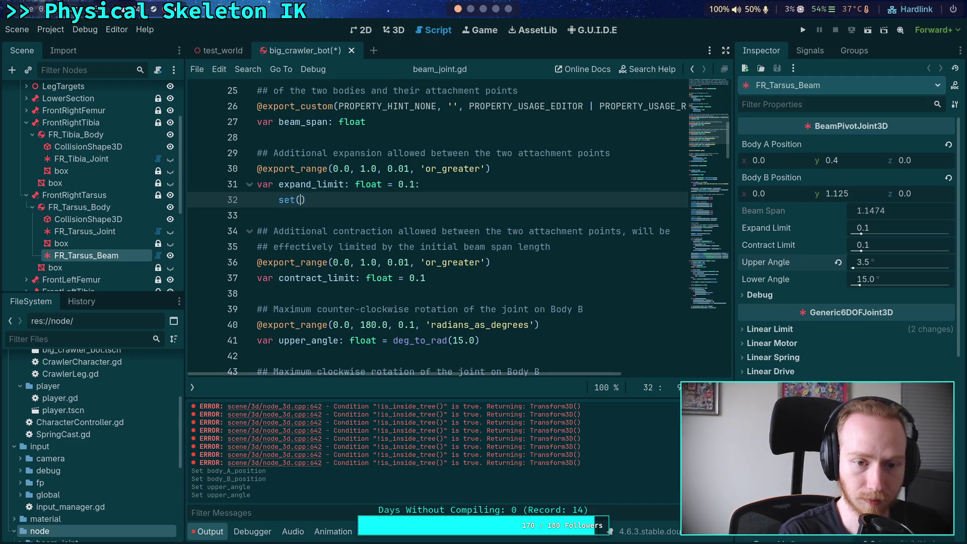
{"action": "type", "text": "value0"}
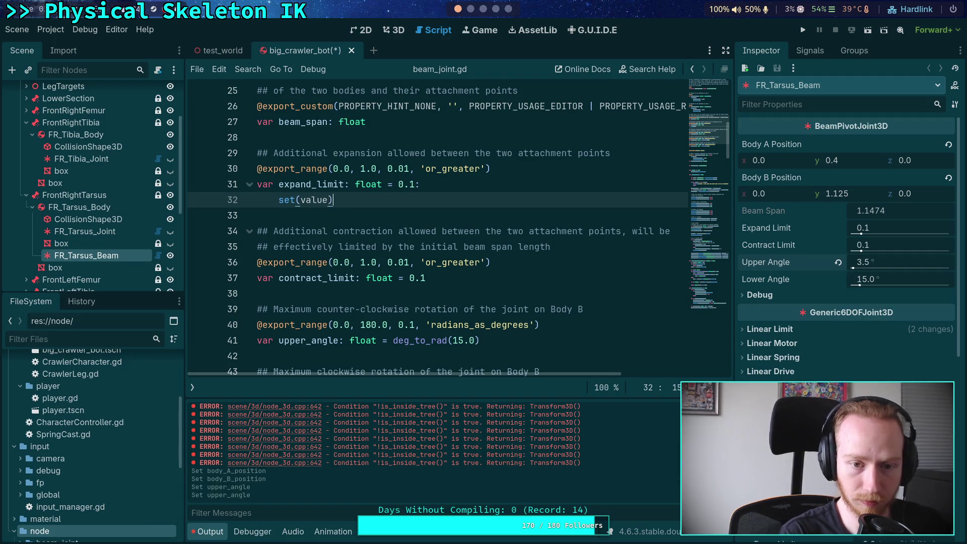
{"action": "type", "text": ":"}
{"action": "key", "text": "Return"}
{"action": "key", "text": "Return"}
{"action": "type", "text": "= value"}
{"action": "key", "text": "Return"}
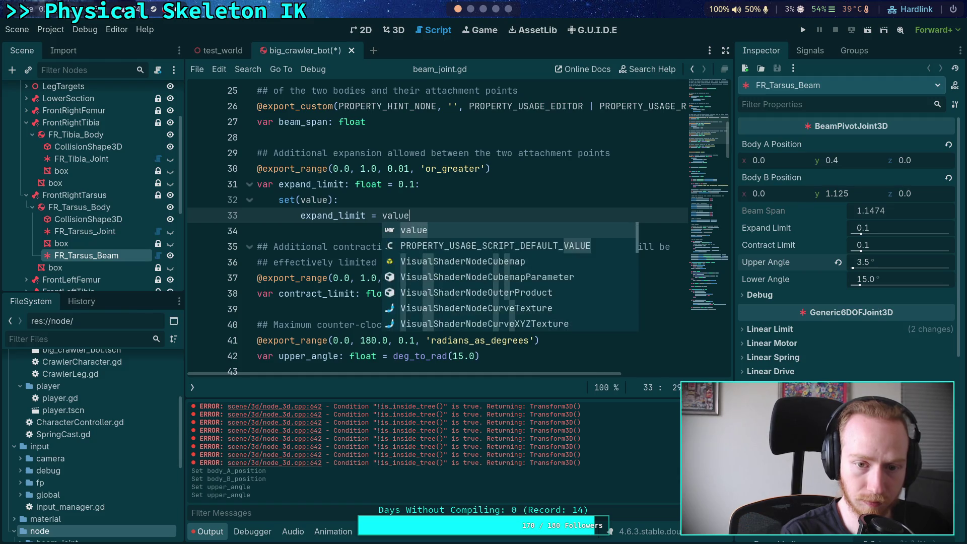
{"action": "key", "text": "Return"}
{"action": "type", "text": "d"}
{"action": "key", "text": "Return"}
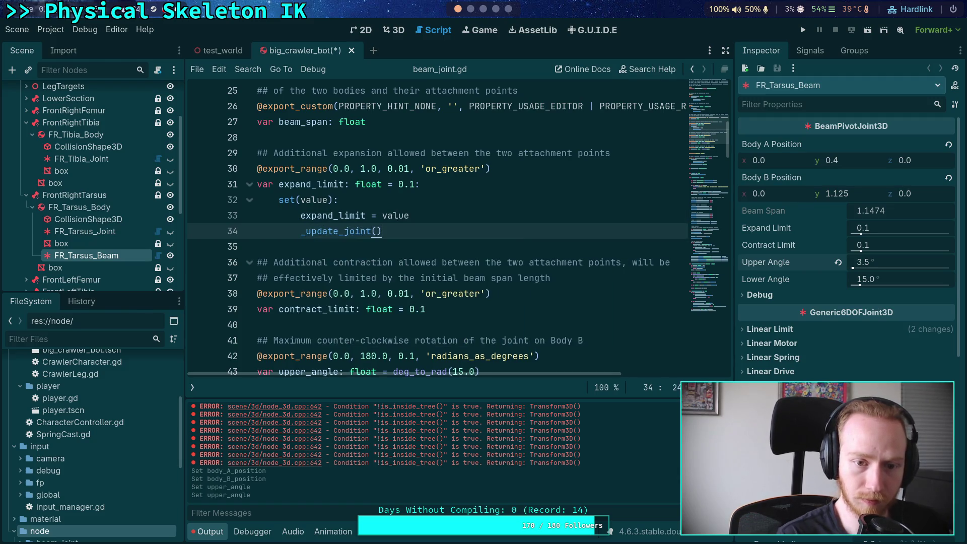
{"action": "left_click_drag", "start_coordinate": [412, 231], "coordinate": [416, 177]}
{"action": "key", "text": "ctrl+c"}
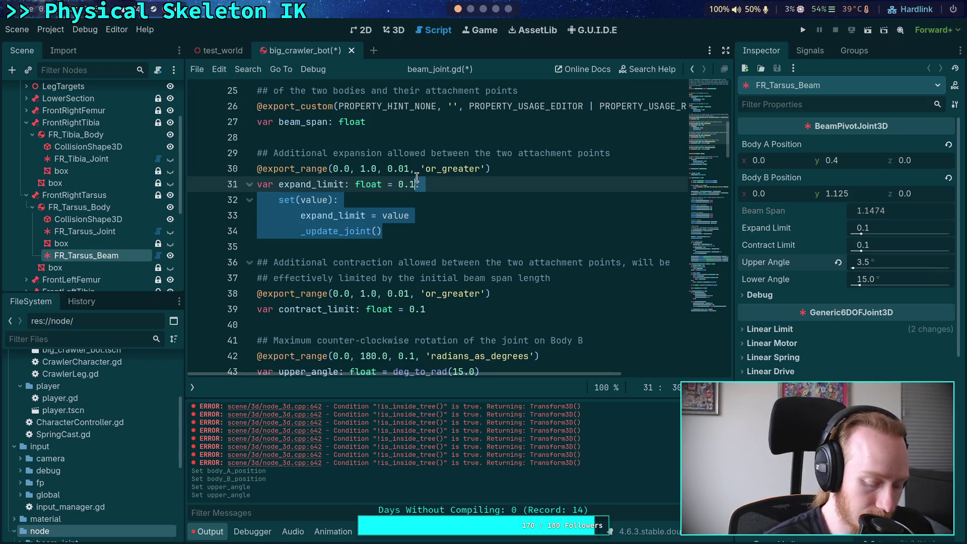
Paste the setter block under the contract_limit, upper_angle and lower_angle declarations.
{"action": "left_click", "coordinate": [456, 310]}
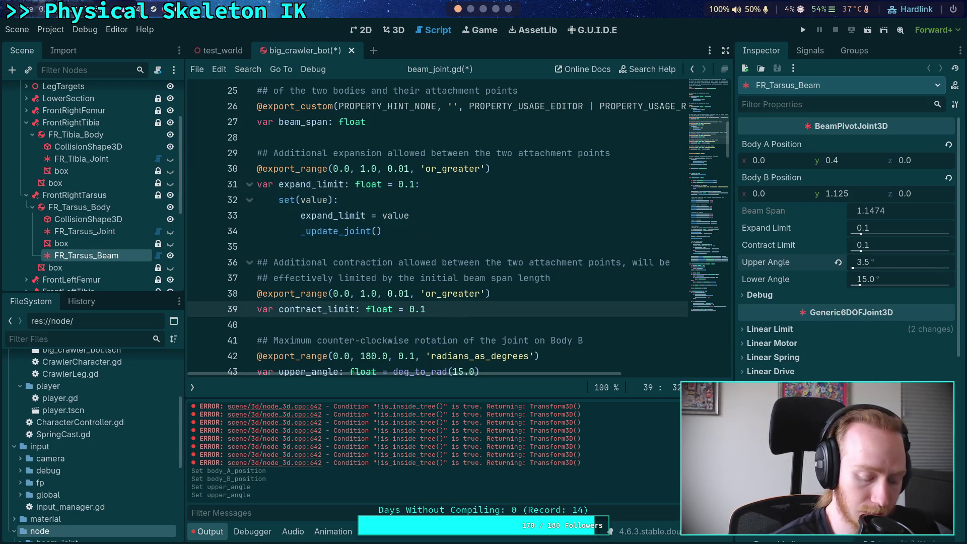
{"action": "key", "text": "ctrl+v"}
{"action": "scroll", "coordinate": [458, 302], "scroll_direction": "down", "scroll_amount": 4}
{"action": "left_click", "coordinate": [513, 231]}
{"action": "key", "text": "ctrl+v"}
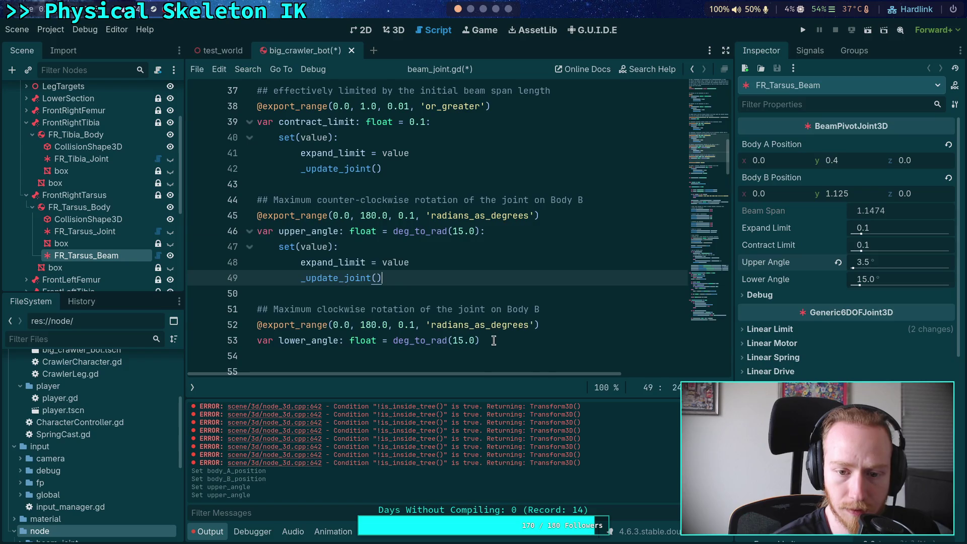
{"action": "left_click", "coordinate": [493, 341]}
{"action": "key", "text": "ctrl+v"}
Replace expand_limit in each pasted setter with lower_angle, upper_angle and contract_limit.
{"action": "double_click", "coordinate": [313, 205]}
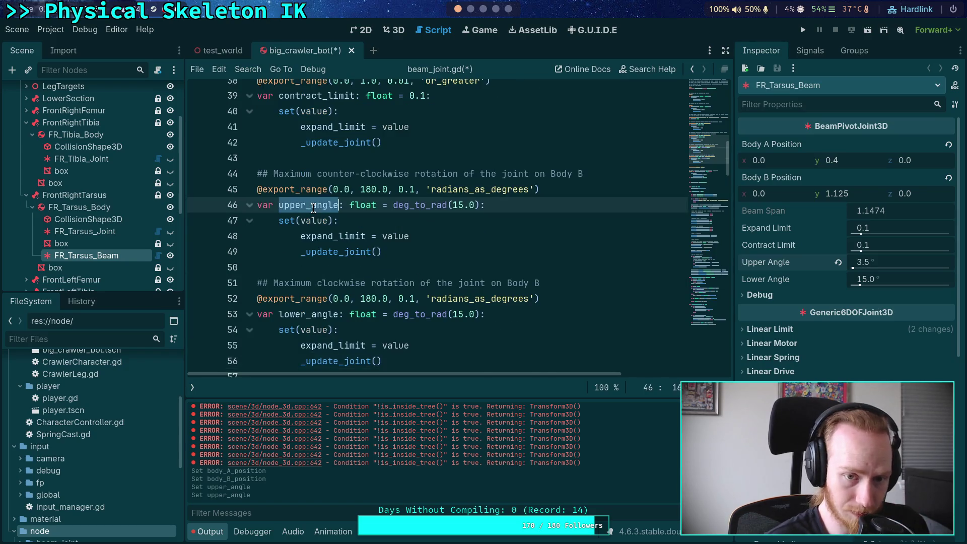
{"action": "double_click", "coordinate": [306, 315]}
{"action": "key", "text": "ctrl+c"}
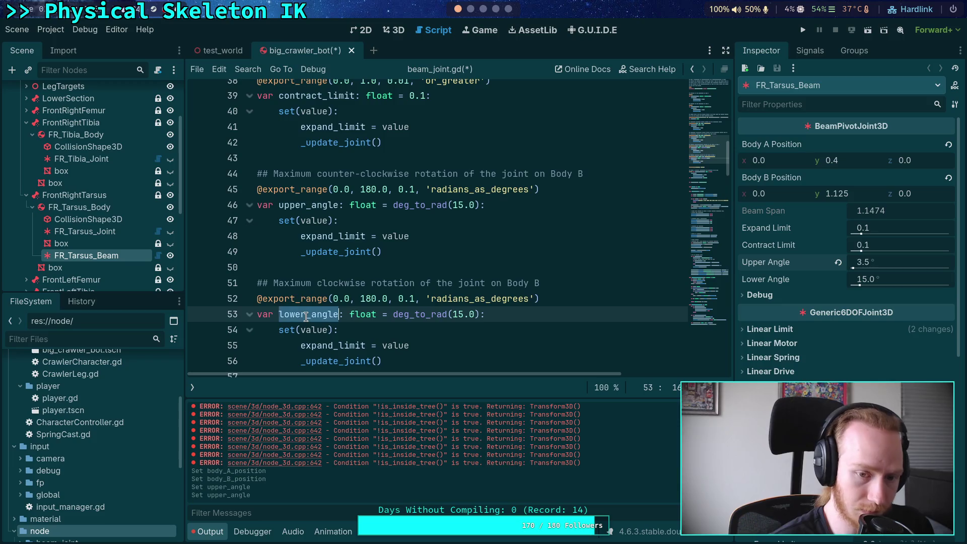
{"action": "double_click", "coordinate": [320, 346]}
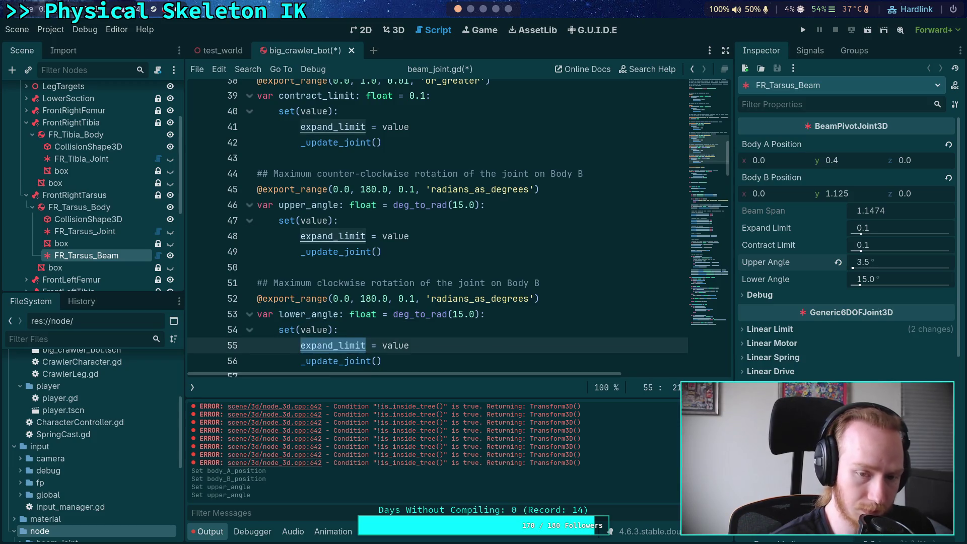
{"action": "key", "text": "ctrl+v"}
{"action": "double_click", "coordinate": [306, 204]}
{"action": "key", "text": "ctrl+c"}
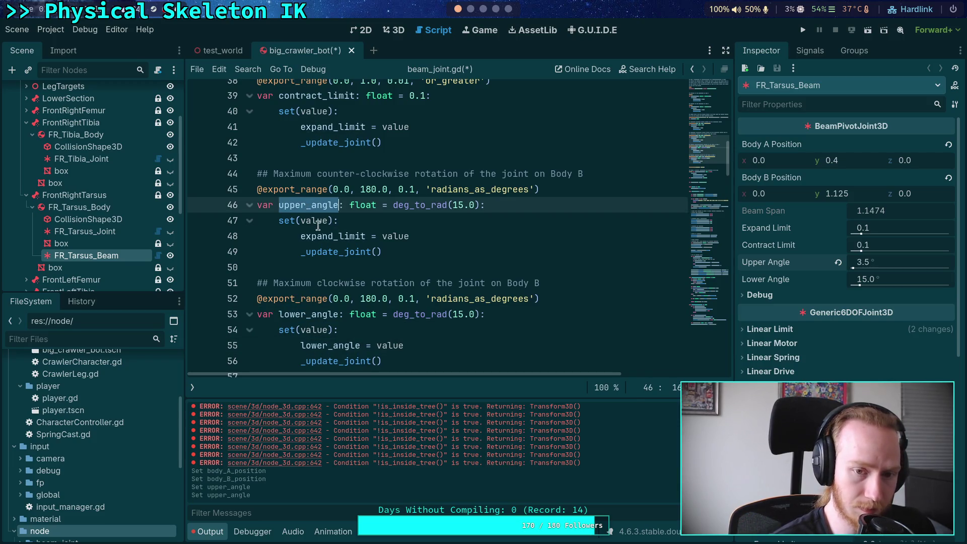
{"action": "double_click", "coordinate": [327, 236]}
{"action": "key", "text": "ctrl+v"}
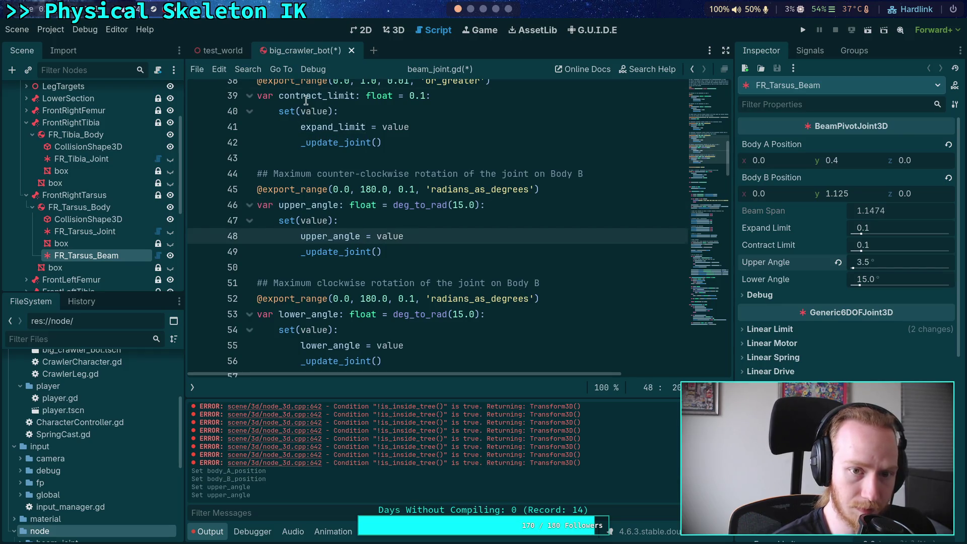
{"action": "double_click", "coordinate": [306, 96]}
{"action": "key", "text": "ctrl+c"}
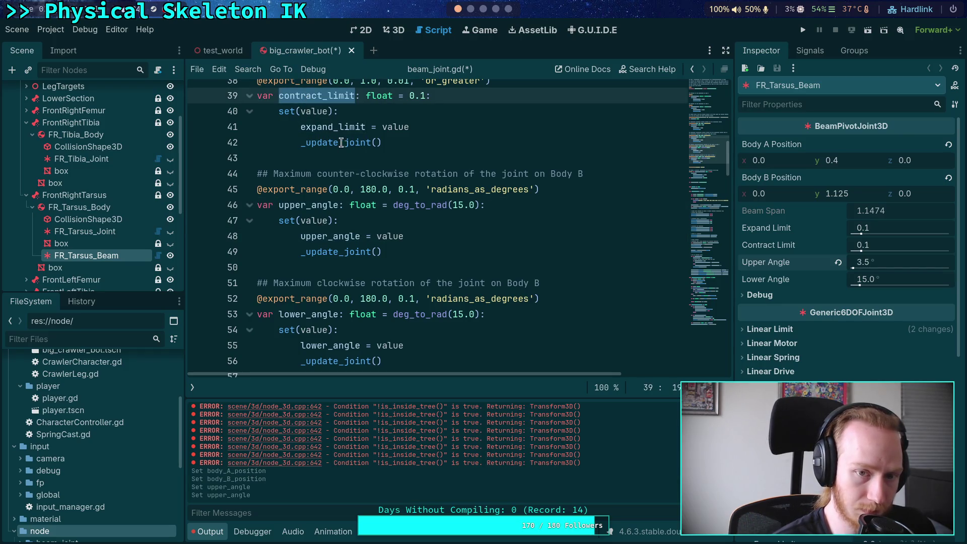
{"action": "double_click", "coordinate": [332, 127]}
{"action": "key", "text": "ctrl+v"}
{"action": "scroll", "coordinate": [451, 226], "scroll_direction": "up", "scroll_amount": 1}
{"action": "scroll", "coordinate": [450, 227], "scroll_direction": "up", "scroll_amount": 9}
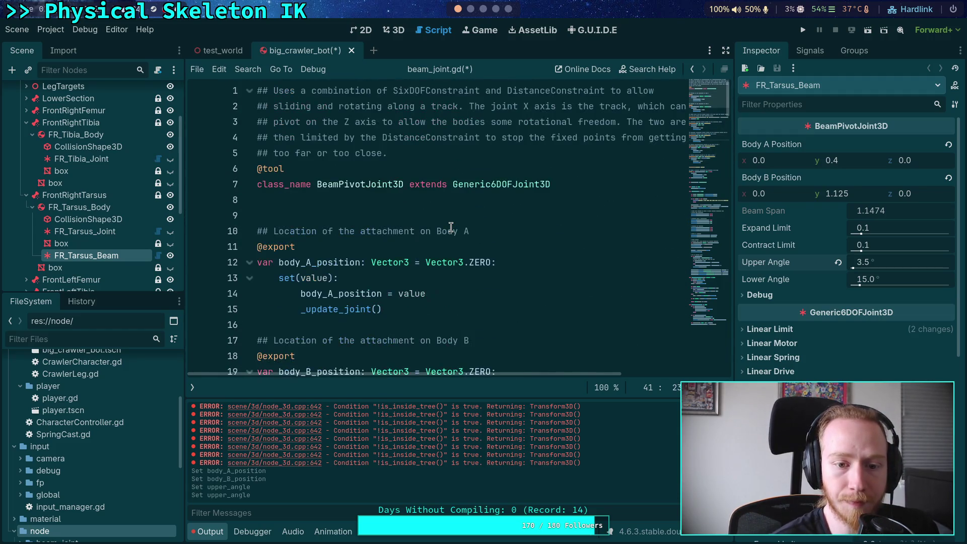
{"action": "scroll", "coordinate": [451, 227], "scroll_direction": "down", "scroll_amount": 12}
Save the script, then preview an Upper Angle change with FR_Tarsus_Beam framed in 3D.
{"action": "key", "text": "ctrl+s"}
{"action": "left_click", "coordinate": [385, 36]}
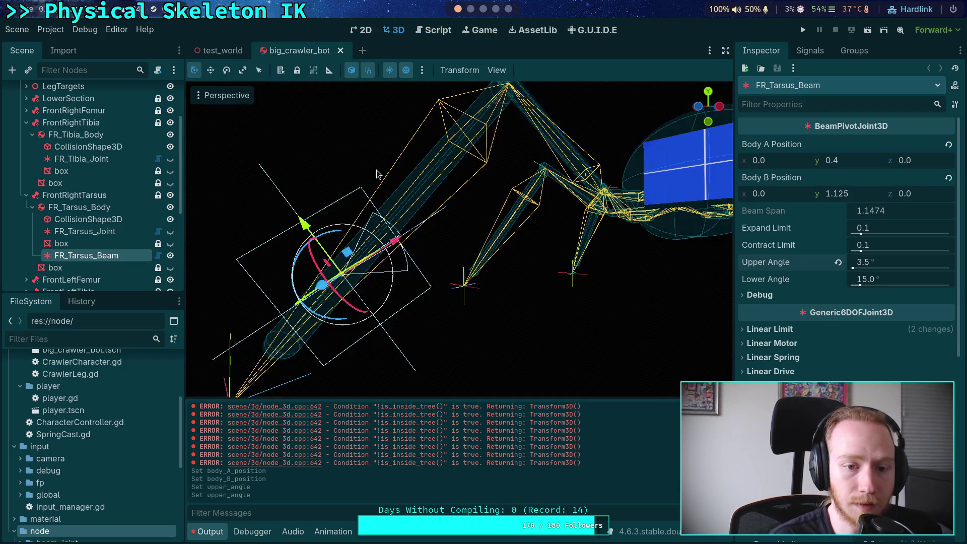
{"action": "mouse_move", "coordinate": [870, 262]}
{"action": "left_mouse_down"}
{"action": "mouse_move", "coordinate": [886, 262]}
{"action": "mouse_move", "coordinate": [836, 275]}
{"action": "left_mouse_up"}
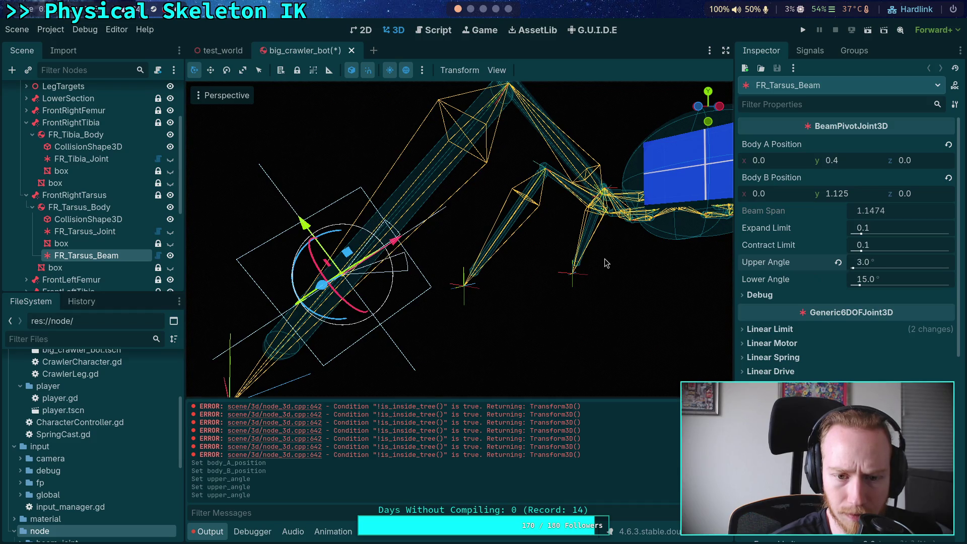
{"action": "key", "text": "f"}
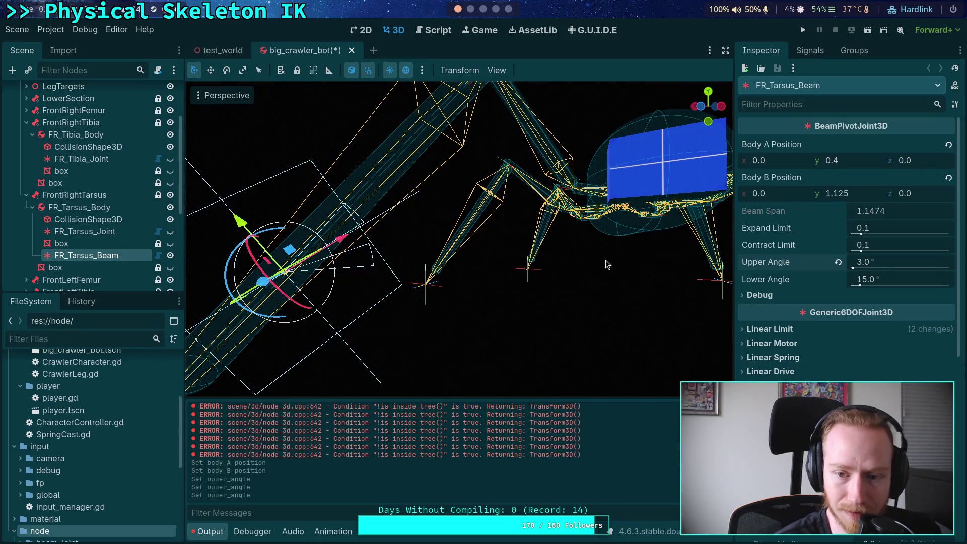
Set FR_Tarsus_Beam's Upper Angle to 10.0°.
{"action": "left_click_drag", "start_coordinate": [874, 261], "coordinate": [905, 261]}
{"action": "left_click", "coordinate": [880, 262]}
{"action": "type", "text": "10"}
{"action": "key", "text": "Return"}
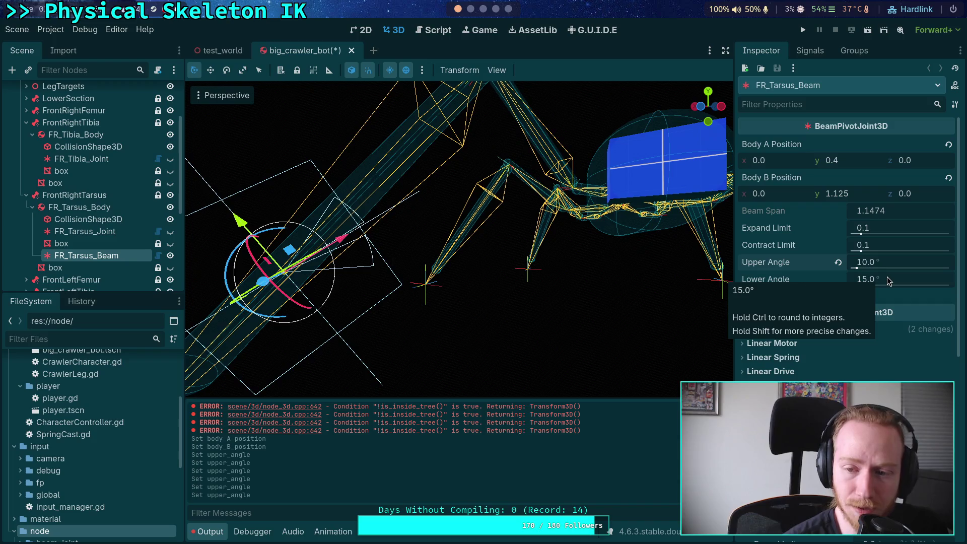
Widen FR_Tarsus_Beam's Lower Angle, trying a value of 180°.
{"action": "left_click_drag", "start_coordinate": [886, 277], "coordinate": [929, 276]}
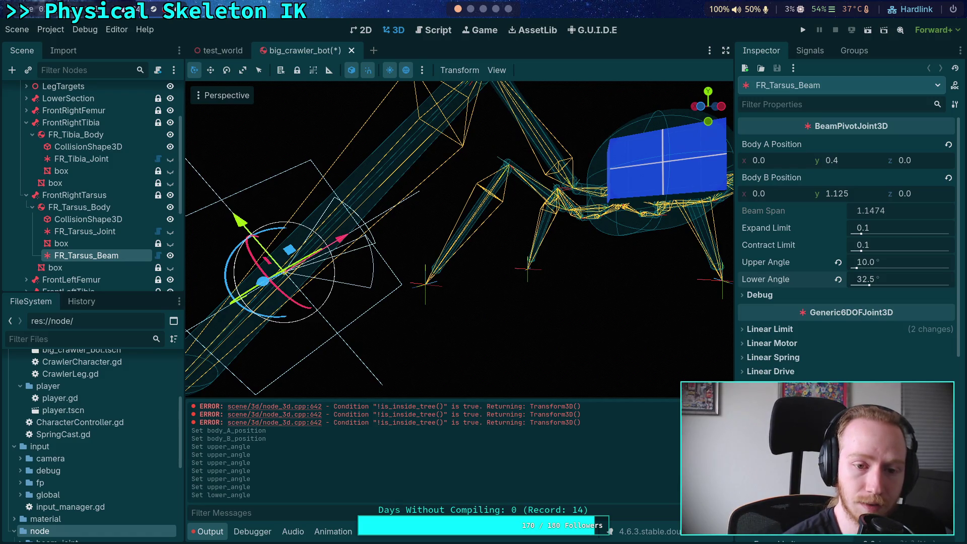
{"action": "scroll", "coordinate": [506, 197], "scroll_direction": "down", "scroll_amount": 2}
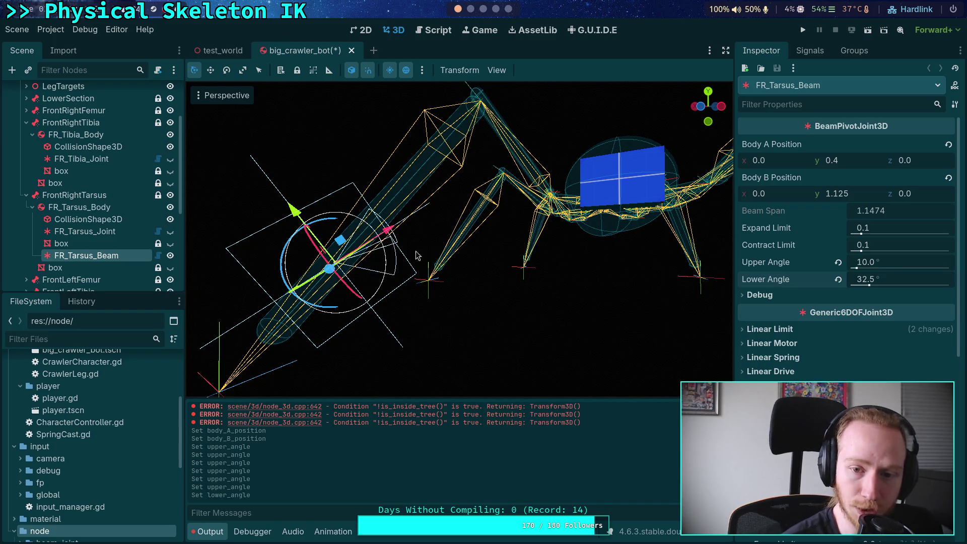
{"action": "left_click", "coordinate": [866, 282]}
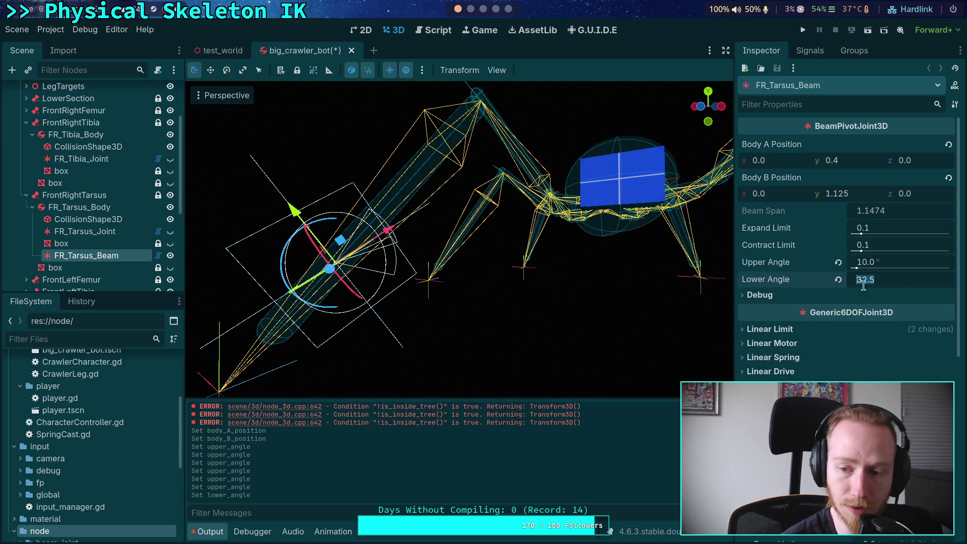
{"action": "type", "text": "180"}
{"action": "key", "text": "Return"}
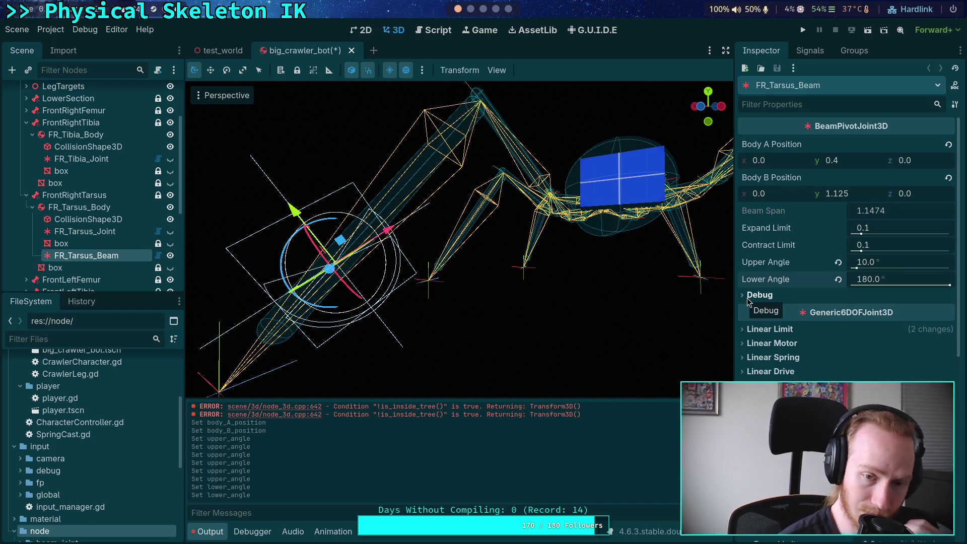
Settle Lower Angle at 90.0° and save the big_crawler_bot scene.
{"action": "mouse_move", "coordinate": [905, 275]}
{"action": "left_mouse_down"}
{"action": "mouse_move", "coordinate": [856, 275]}
{"action": "mouse_move", "coordinate": [884, 277]}
{"action": "left_mouse_up"}
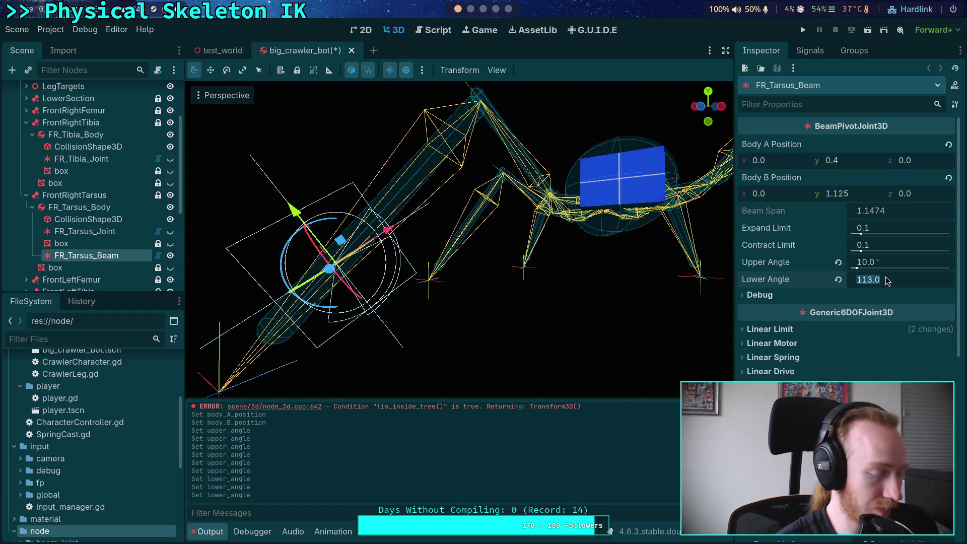
{"action": "type", "text": "90"}
{"action": "key", "text": "Return"}
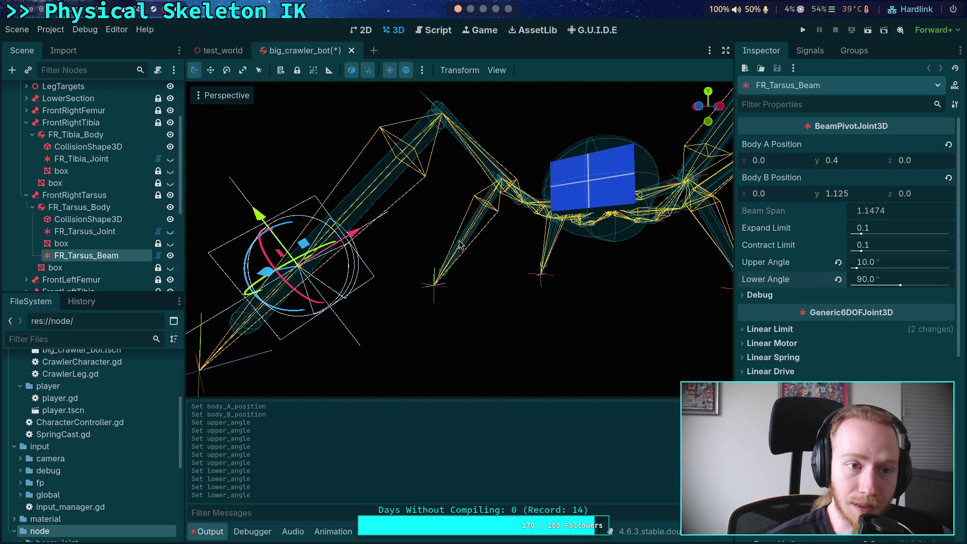
{"action": "key", "text": "ctrl+s"}
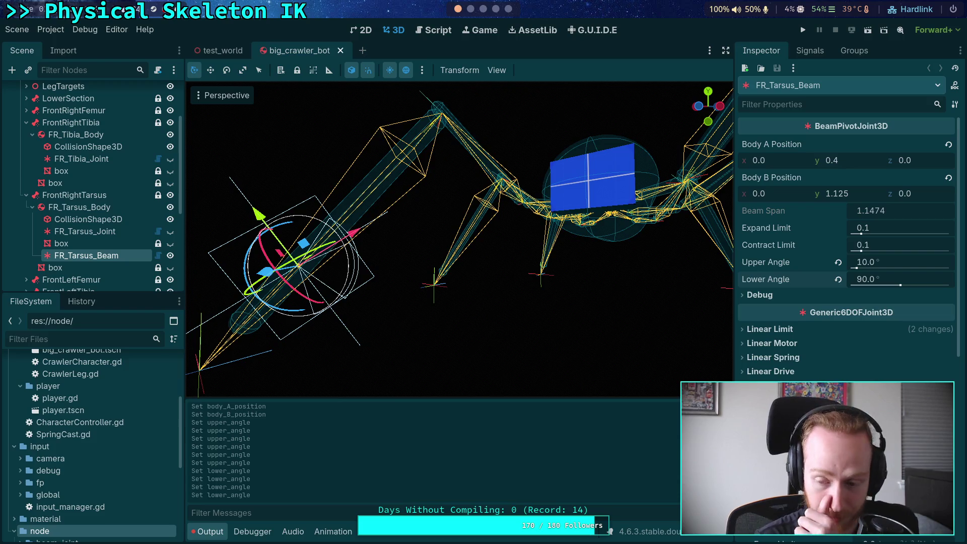
Browse the Debug and Editor menus, then return to beam_joint.gd at empty line 126.
{"action": "left_click", "coordinate": [50, 29]}
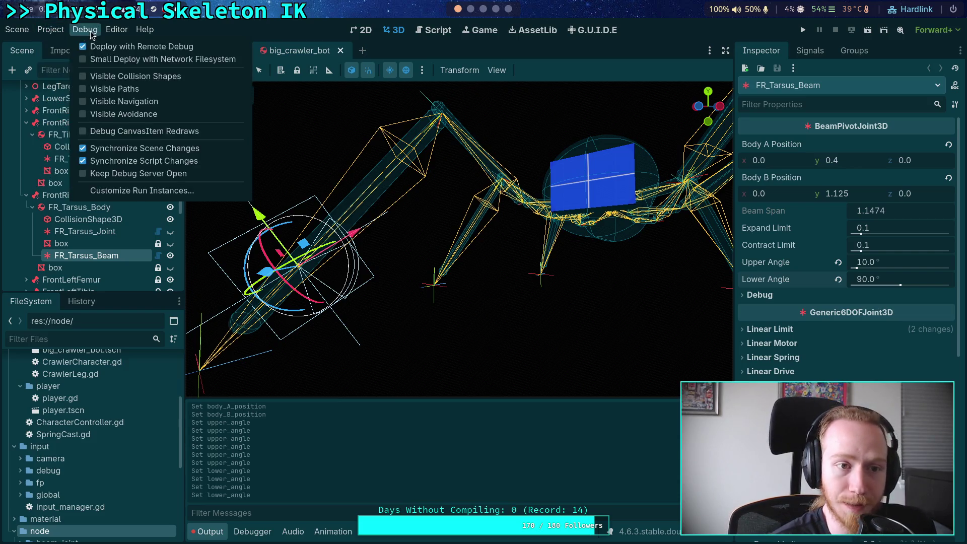
{"action": "mouse_move", "coordinate": [116, 31]}
{"action": "mouse_move", "coordinate": [185, 90]}
{"action": "left_click", "coordinate": [425, 30]}
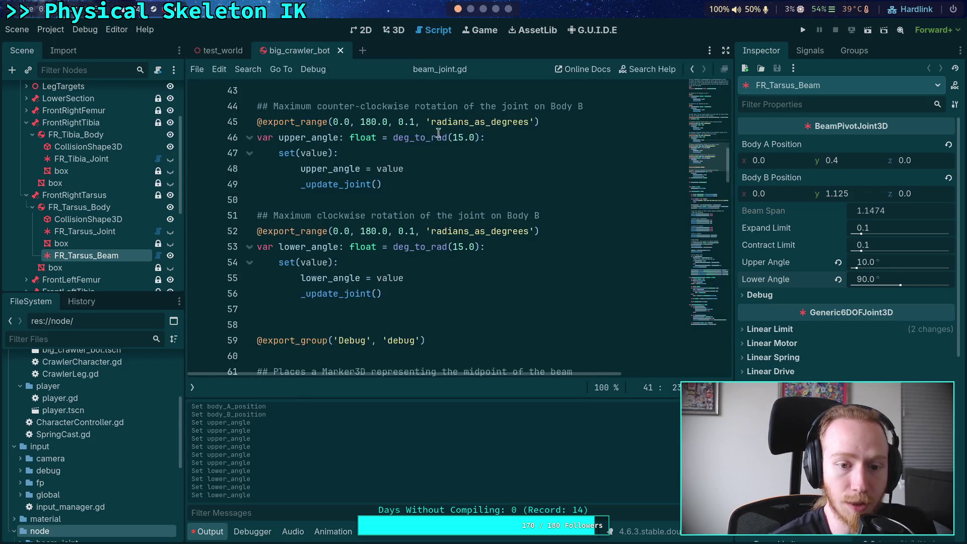
{"action": "scroll", "coordinate": [706, 280], "scroll_direction": "down", "scroll_amount": 15}
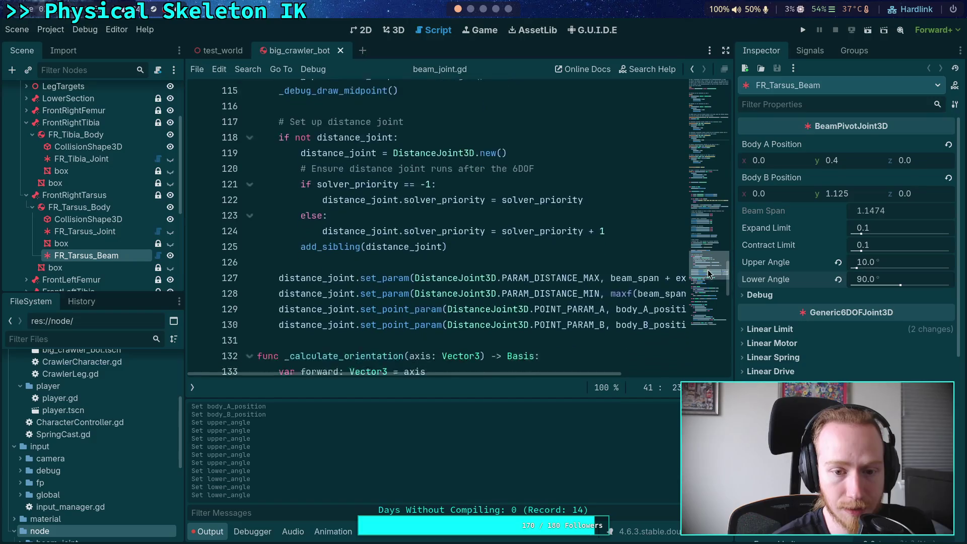
{"action": "scroll", "coordinate": [706, 276], "scroll_direction": "up", "scroll_amount": 1}
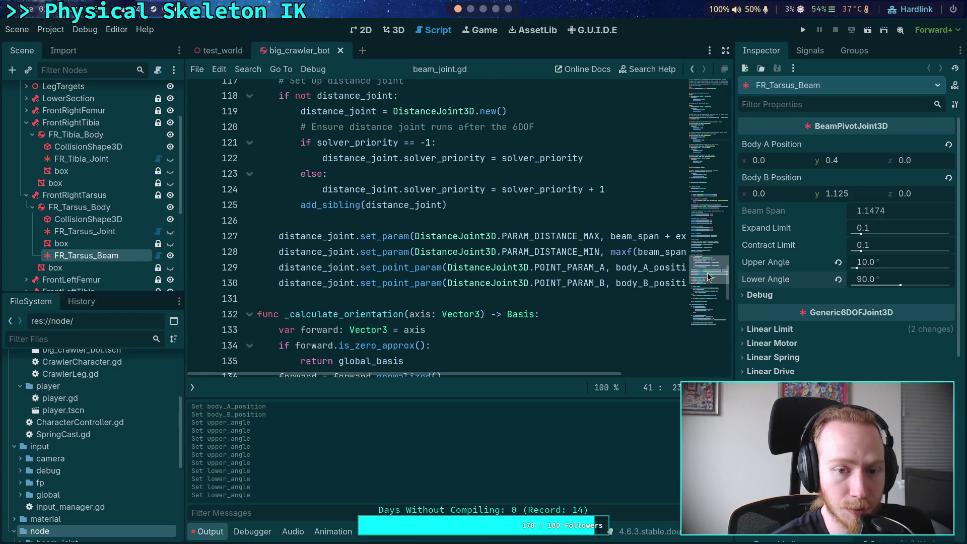
{"action": "left_click", "coordinate": [551, 225]}
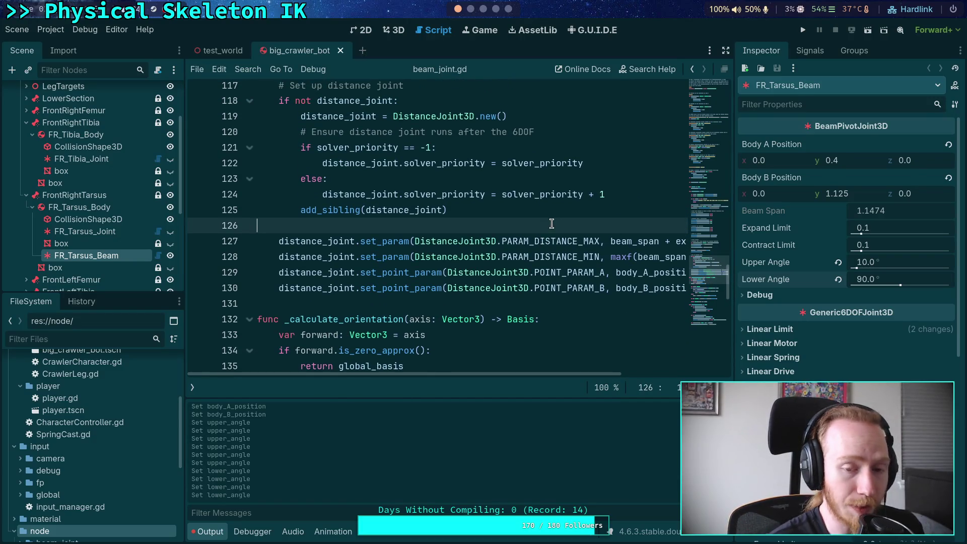